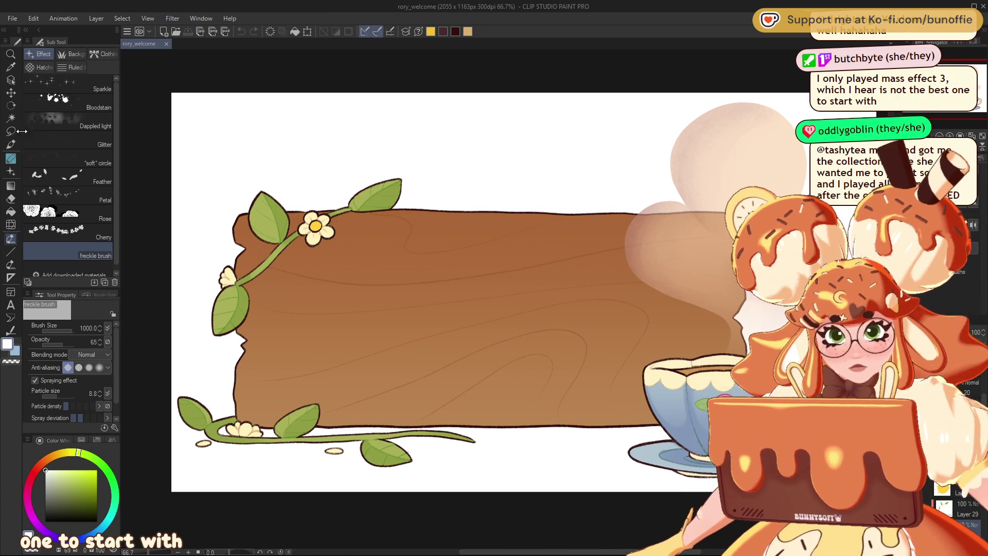
# Select the SU-Cream Pencil brush and raise its size to 8.0.
pyautogui.click(10, 144)
pyautogui.click(85, 69)
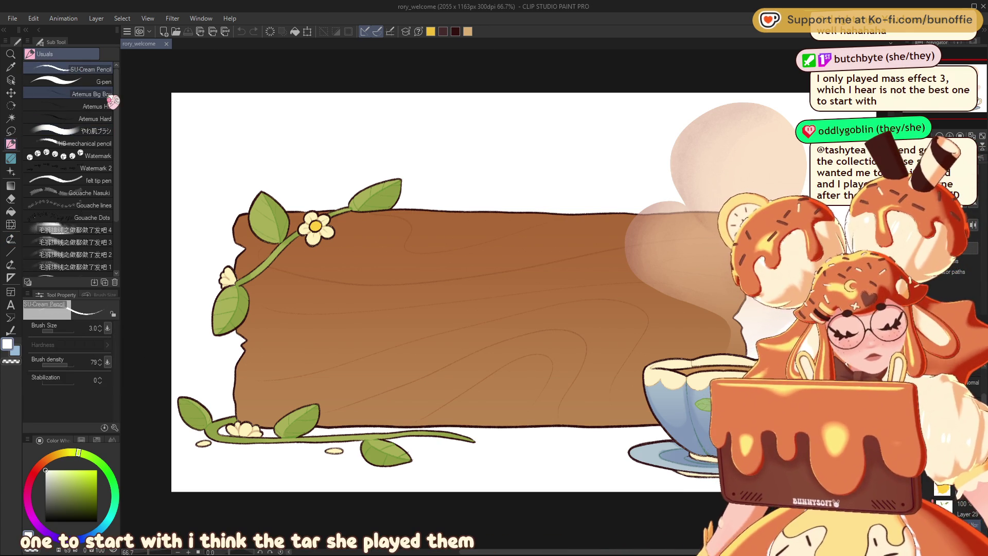
pyautogui.moveTo(411, 257)
pyautogui.mouseDown()
pyautogui.moveTo(435, 242)
pyautogui.moveTo(406, 227)
pyautogui.moveTo(390, 227)
pyautogui.moveTo(392, 241)
pyautogui.moveTo(391, 224)
pyautogui.mouseUp()
pyautogui.scroll(2, 411, 247)
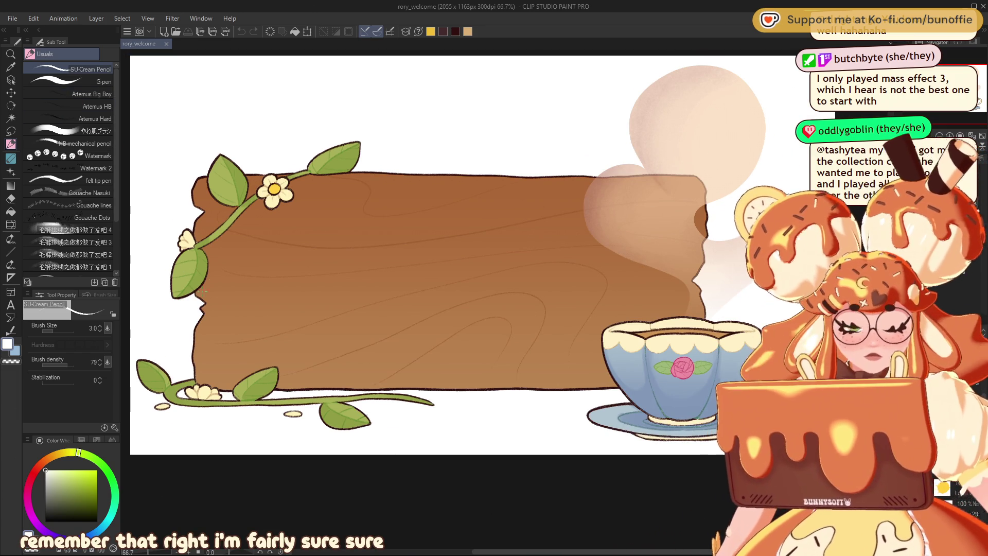
pyautogui.press(']')
pyautogui.press(']')
pyautogui.press(']')
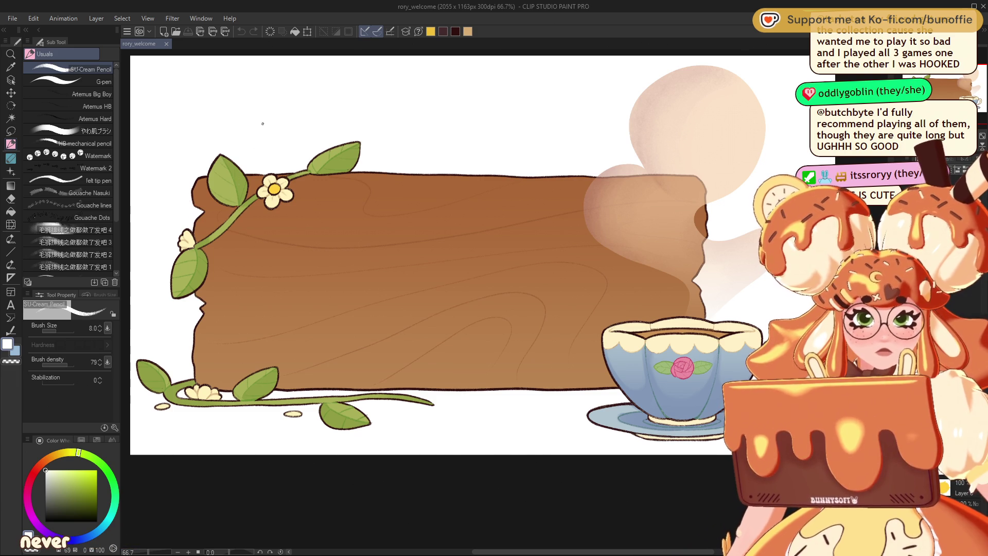
# Sample an orange drawing colour from the plank sign.
pyautogui.keyDown('alt'); pyautogui.click(223, 130); pyautogui.keyUp('alt')
pyautogui.keyDown('alt'); pyautogui.click(223, 130); pyautogui.keyUp('alt')
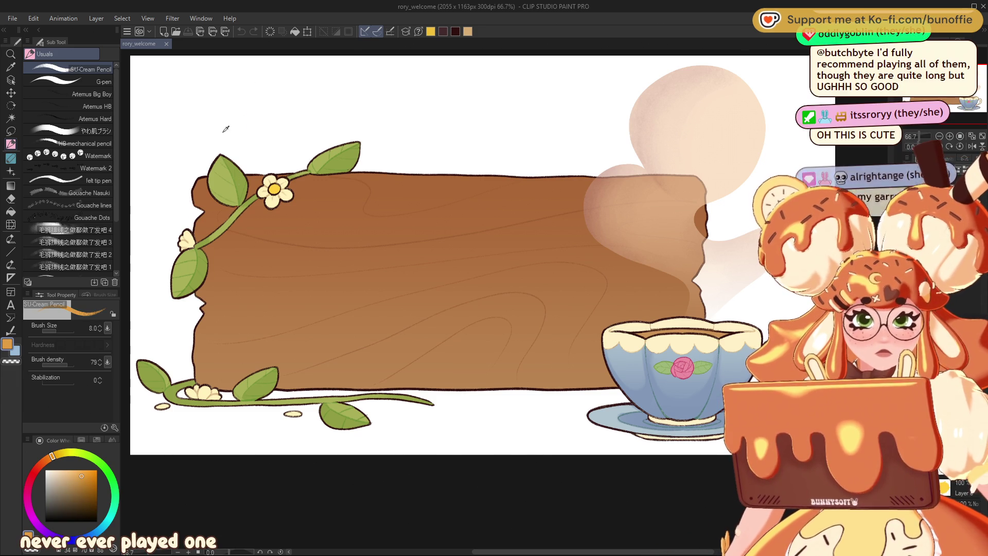
pyautogui.keyDown('alt'); pyautogui.click(223, 130); pyautogui.keyUp('alt')
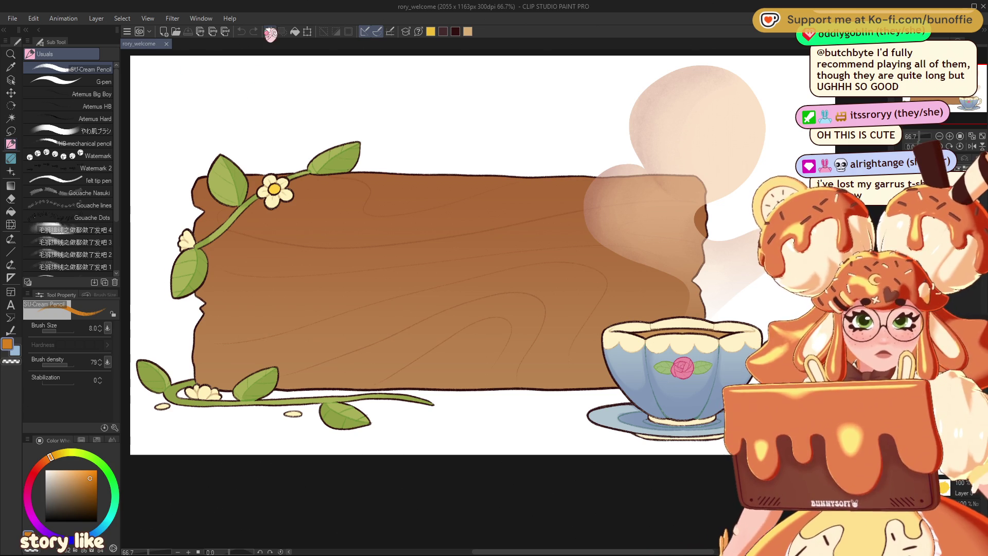
# Zoom to 150% on the top-left vine, add a new layer, and select the G-pen.
pyautogui.hotkey('ctrl', '+')
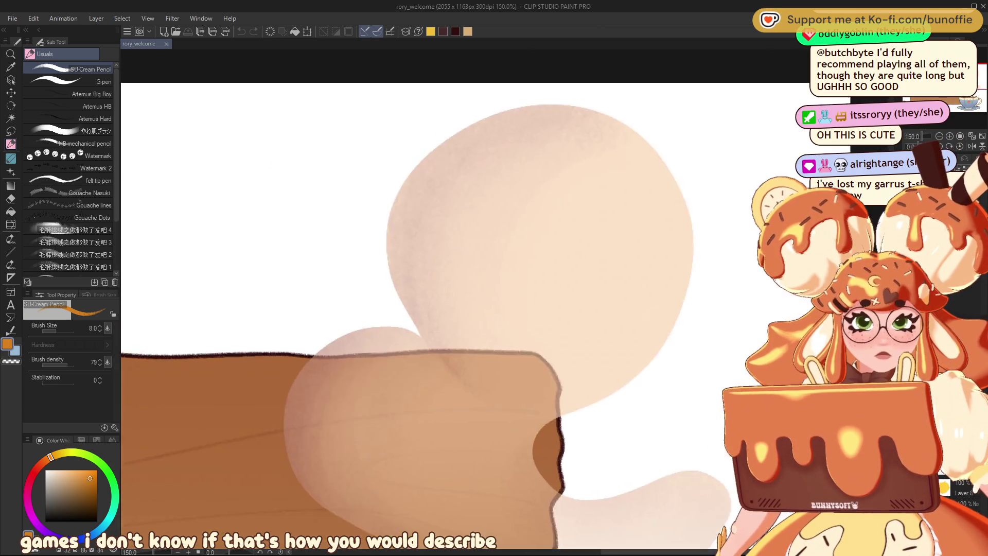
pyautogui.hotkey('ctrl', '+')
pyautogui.moveTo(942, 74); pyautogui.dragTo(931, 72)
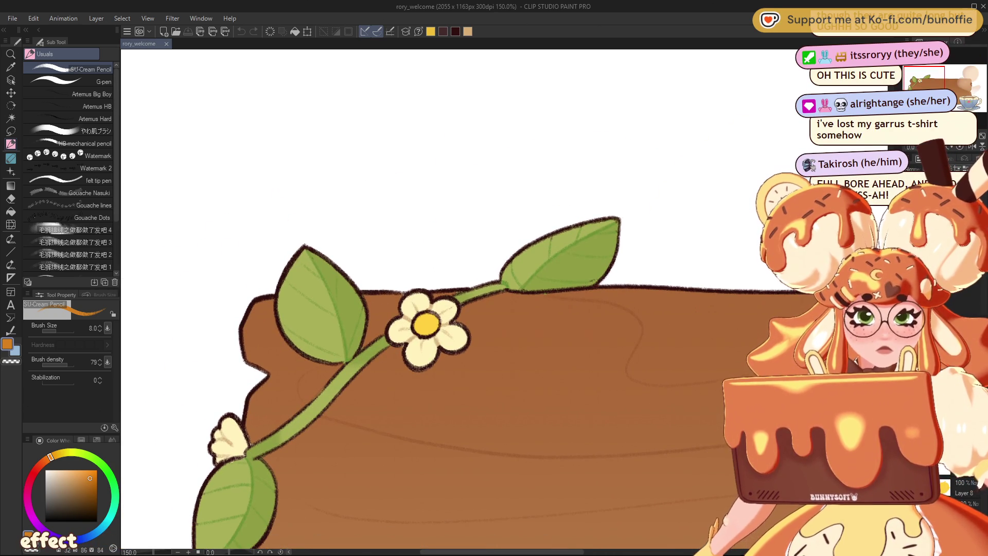
pyautogui.hotkey('ctrl', 'shift', 'n')
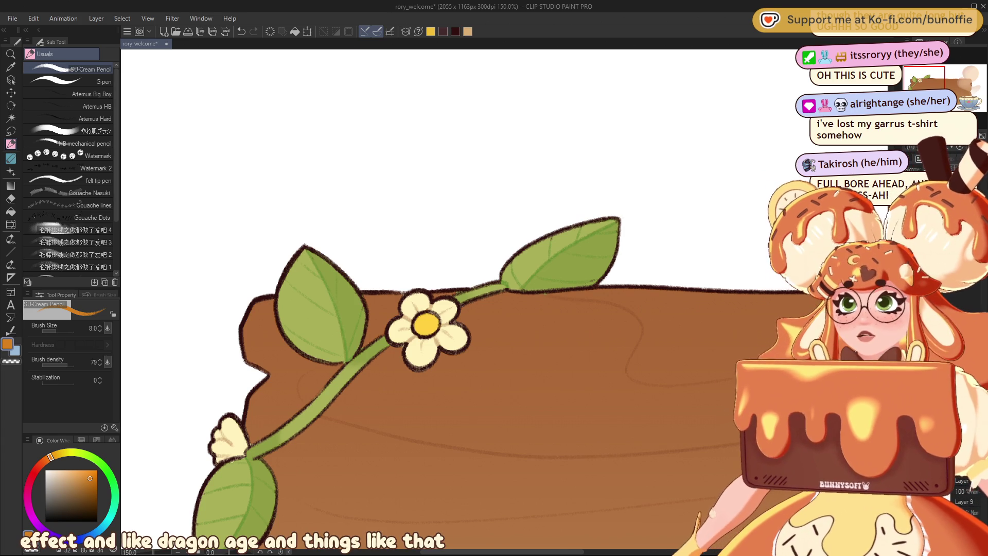
pyautogui.click(78, 82)
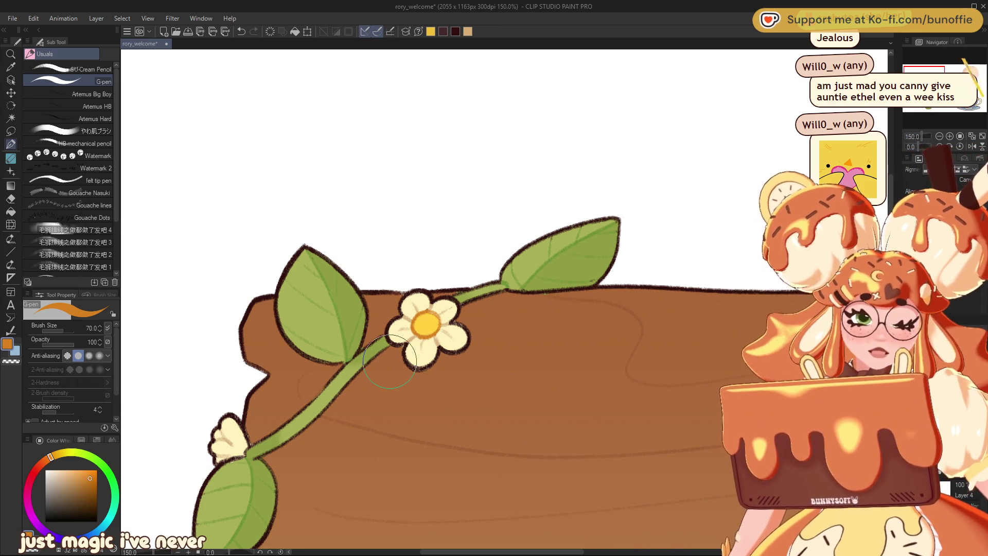
# Bring the sign's bottom-left vines into view and switch back to the Cream Pencil brush.
pyautogui.moveTo(443, 304)
pyautogui.mouseDown()
pyautogui.moveTo(343, 322)
pyautogui.moveTo(383, 123)
pyautogui.moveTo(488, 34)
pyautogui.mouseUp()
pyautogui.moveTo(360, 258); pyautogui.dragTo(320, 191)
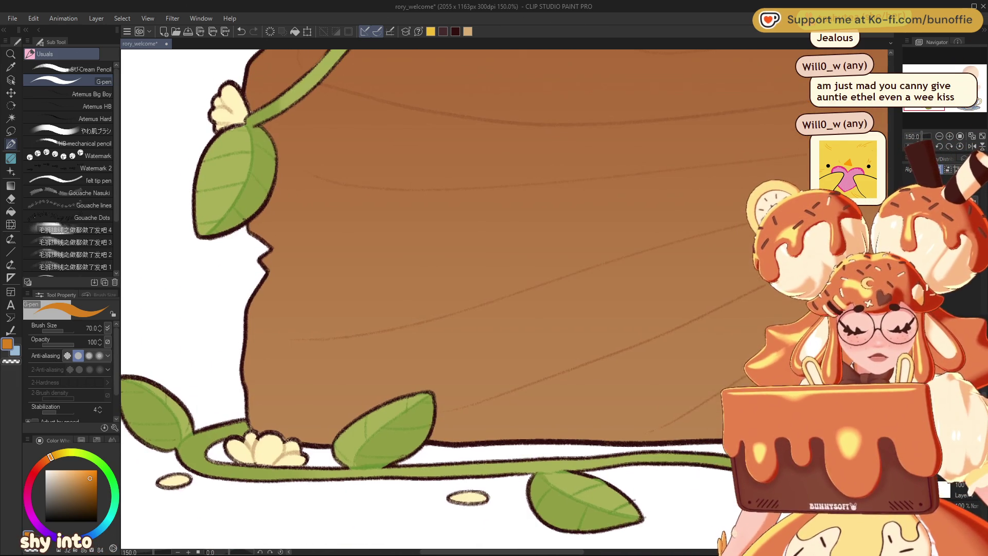
pyautogui.click(68, 71)
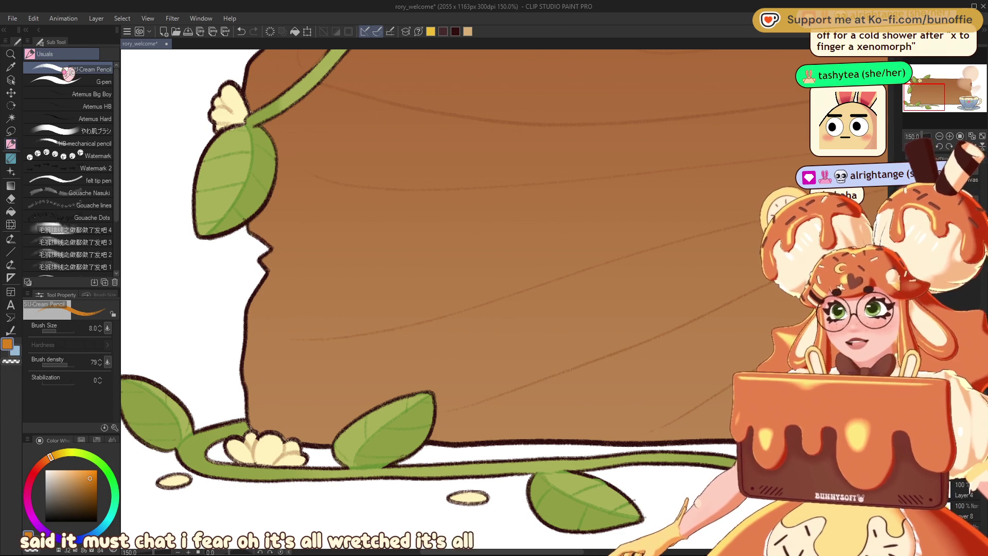
# Bring the sign's top vine and flower into view, then pick a reddish-brown palette colour.
pyautogui.moveTo(925, 92)
pyautogui.mouseDown()
pyautogui.moveTo(921, 81)
pyautogui.moveTo(920, 93)
pyautogui.mouseUp()
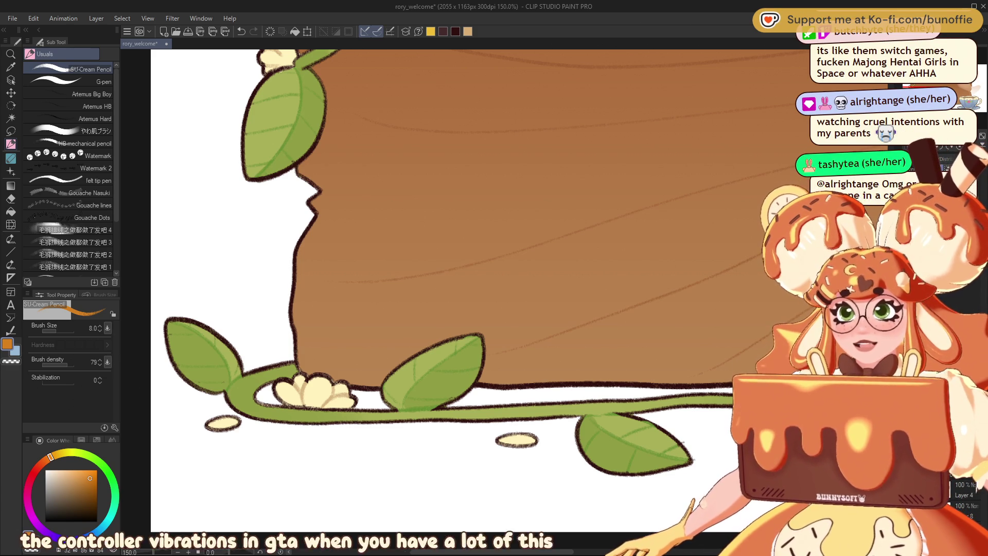
pyautogui.scroll(10, 463, 288)
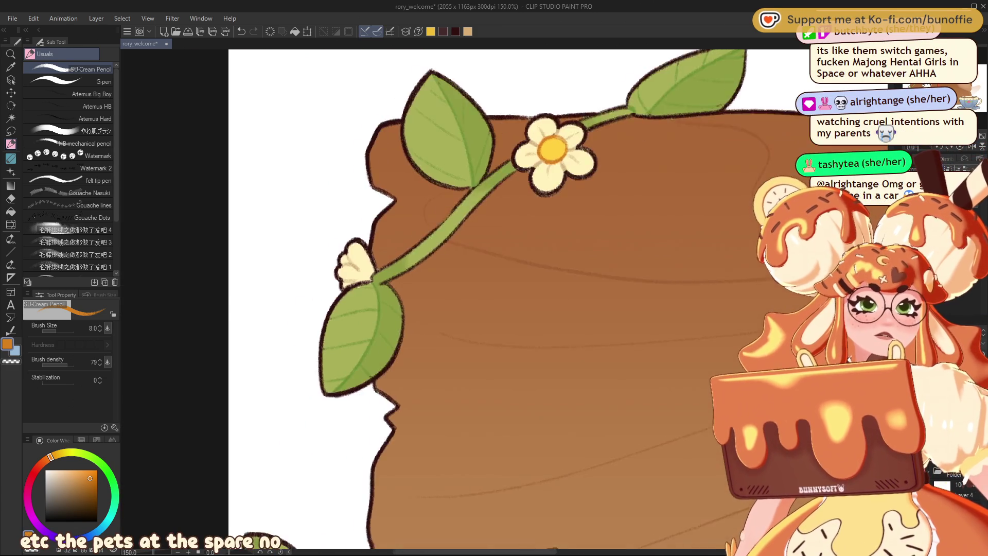
pyautogui.scroll(-10, 464, 289)
pyautogui.scroll(12, 463, 289)
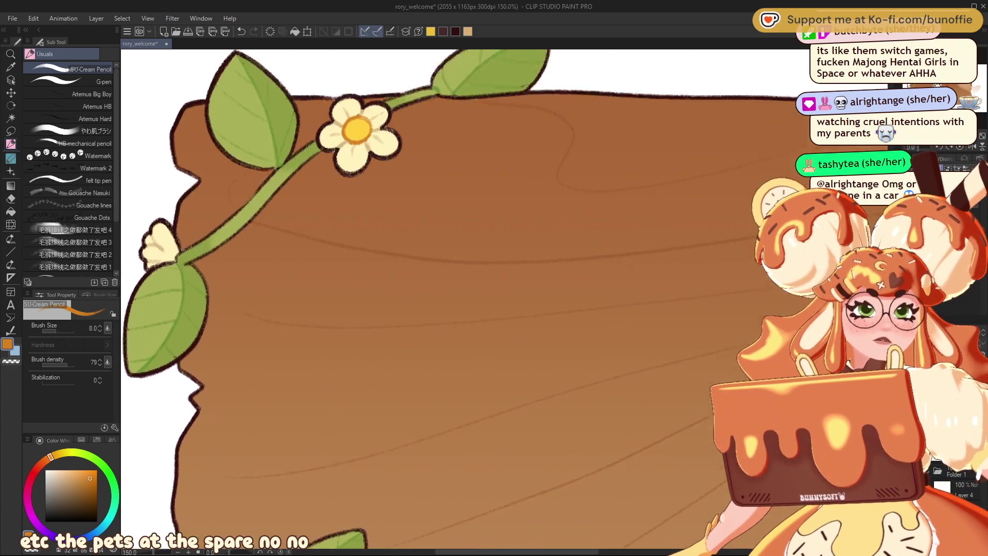
pyautogui.keyDown('alt'); pyautogui.click(174, 180); pyautogui.keyUp('alt')
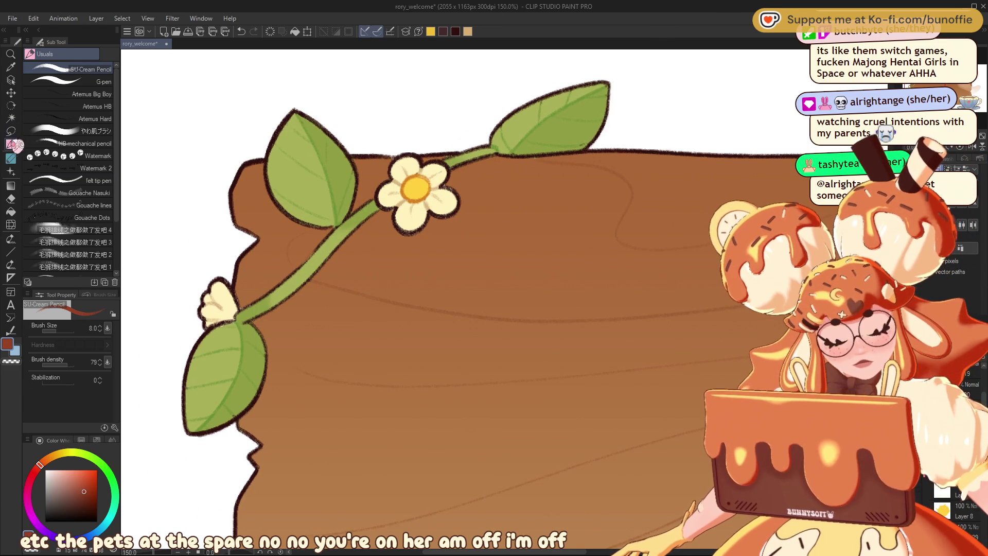
# Paint darker brown shadows beside the top-left vine, leaves and flower with the やわ肌ブラシ soft brush.
pyautogui.click(98, 130)
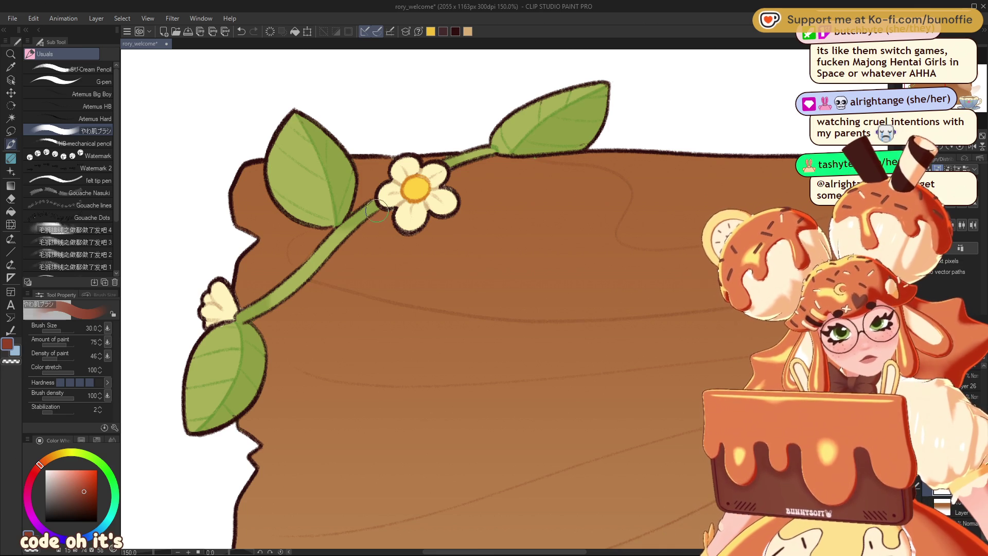
pyautogui.moveTo(367, 212)
pyautogui.mouseDown()
pyautogui.moveTo(325, 257)
pyautogui.moveTo(341, 238)
pyautogui.mouseUp()
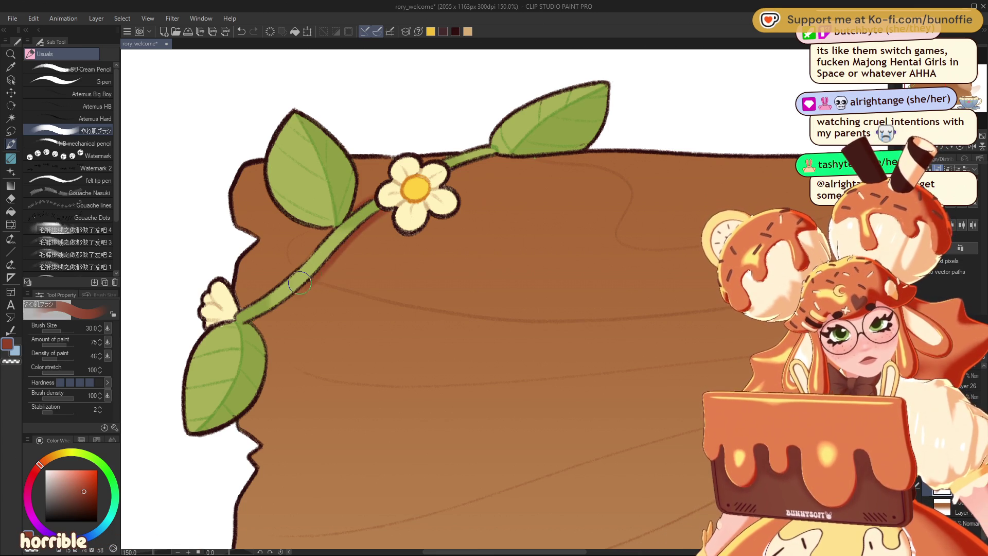
pyautogui.moveTo(277, 304)
pyautogui.mouseDown()
pyautogui.moveTo(313, 268)
pyautogui.moveTo(300, 283)
pyautogui.moveTo(297, 269)
pyautogui.mouseUp()
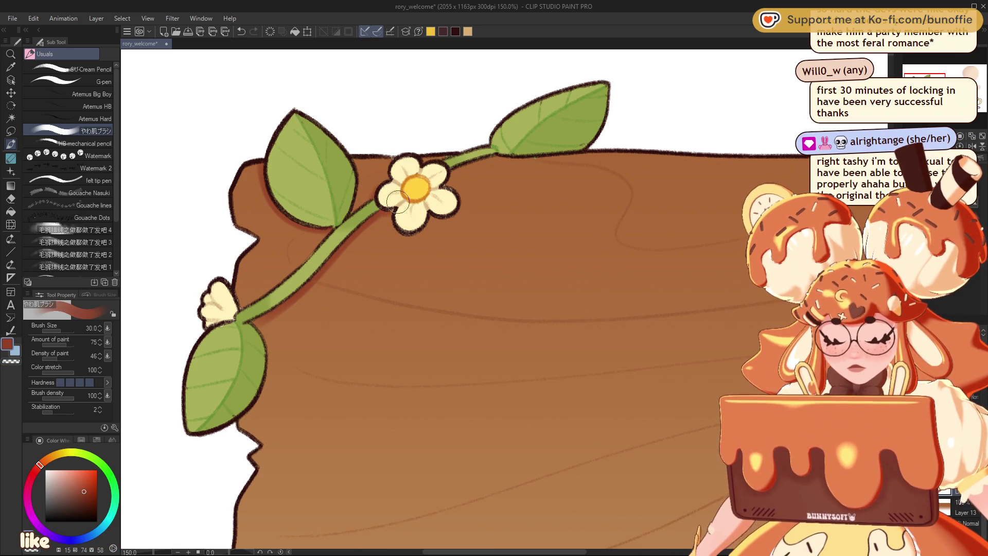
pyautogui.hotkey('ctrl', 'z')
pyautogui.hotkey('ctrl', 'y')
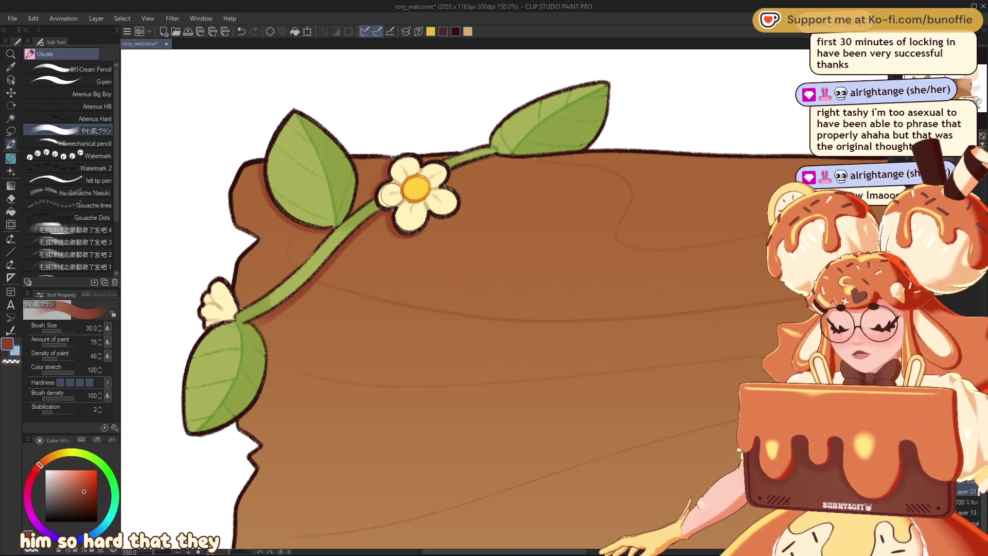
pyautogui.press('[')
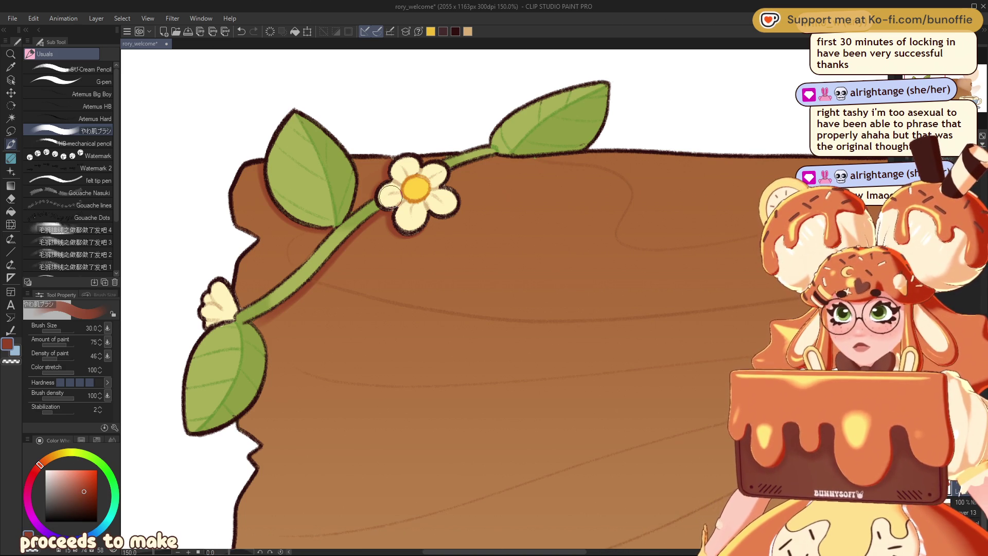
# Shrink the soft brush to size 17 for shading around the lower-left leaf.
pyautogui.press('[')
pyautogui.press('[')
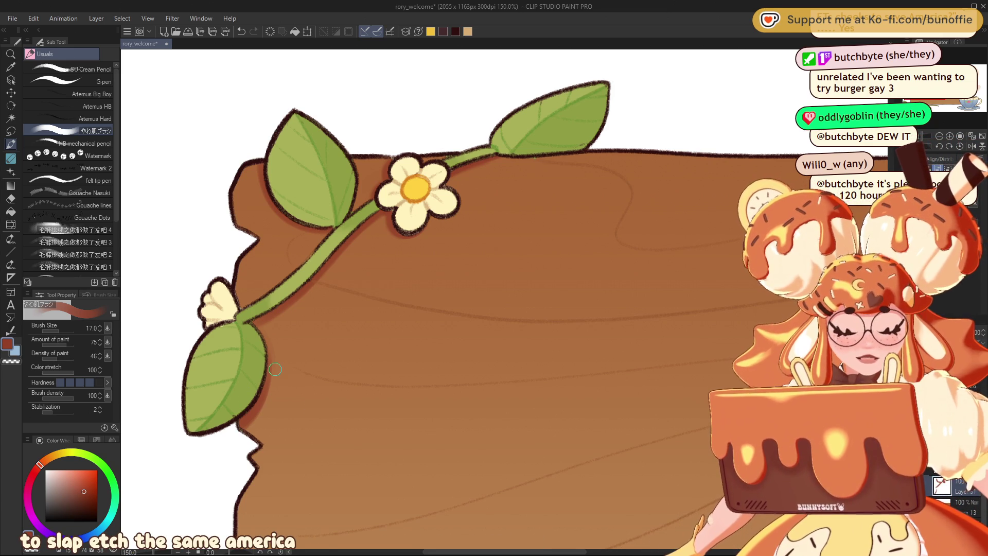
pyautogui.scroll(-10, 412, 299)
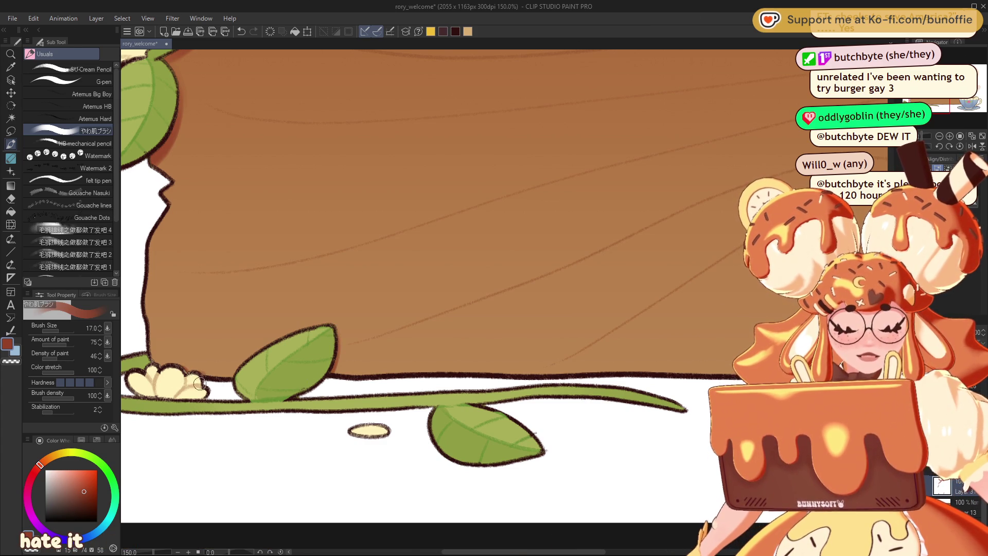
# Review the bottom vine and teacup, then zoom out to 66.7% to show the whole sign.
pyautogui.hscroll(10, 196, 382)
pyautogui.hscroll(5, 391, 298)
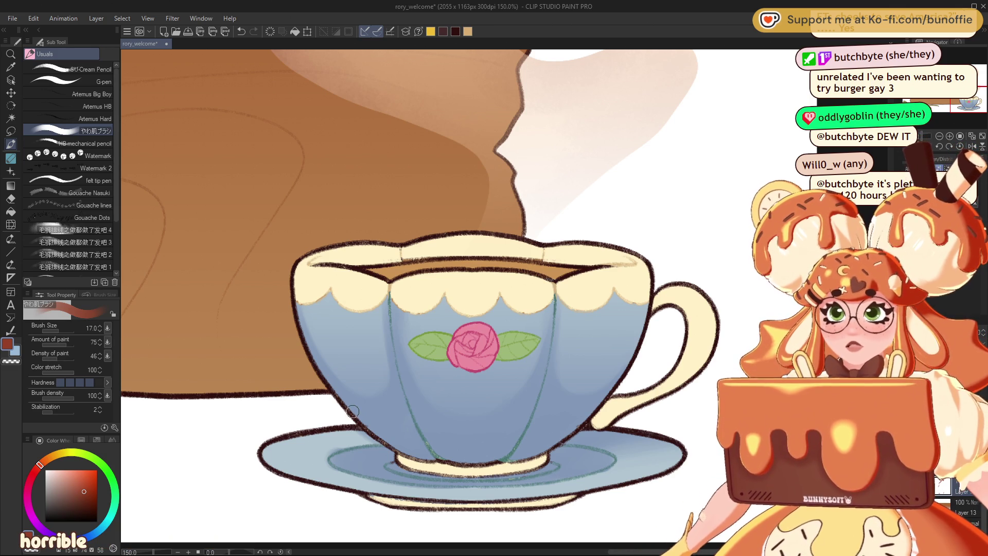
pyautogui.moveTo(412, 155)
pyautogui.mouseDown()
pyautogui.moveTo(515, 257)
pyautogui.moveTo(515, 463)
pyautogui.moveTo(335, 463)
pyautogui.moveTo(515, 366)
pyautogui.mouseUp()
pyautogui.moveTo(412, 257); pyautogui.dragTo(638, 180)
pyautogui.hotkey('ctrl', '-')
pyautogui.hotkey('ctrl', '-')
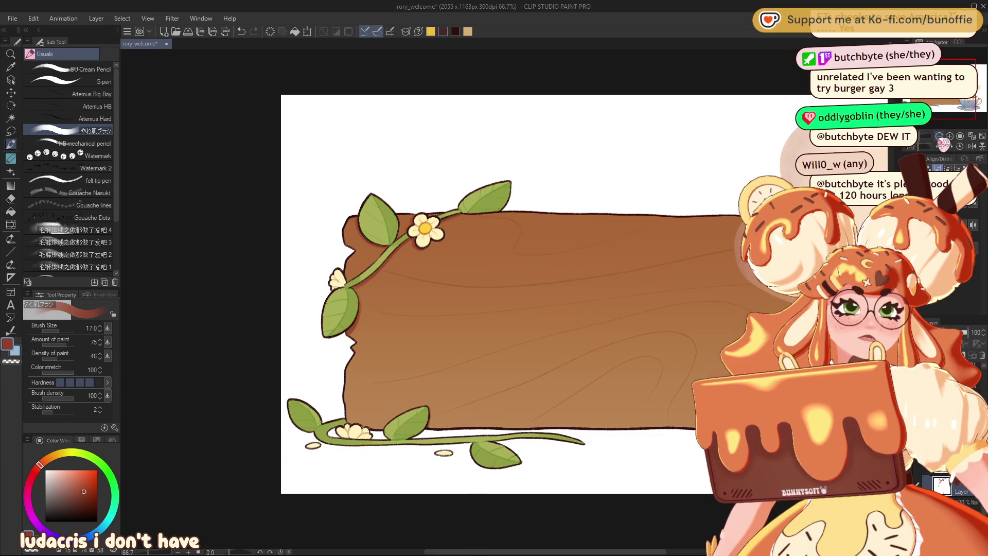
# Zoom back to 150% on the top-left vine, add a new layer, and pick a dark brown.
pyautogui.moveTo(953, 88)
pyautogui.mouseDown()
pyautogui.moveTo(970, 93)
pyautogui.moveTo(951, 87)
pyautogui.mouseUp()
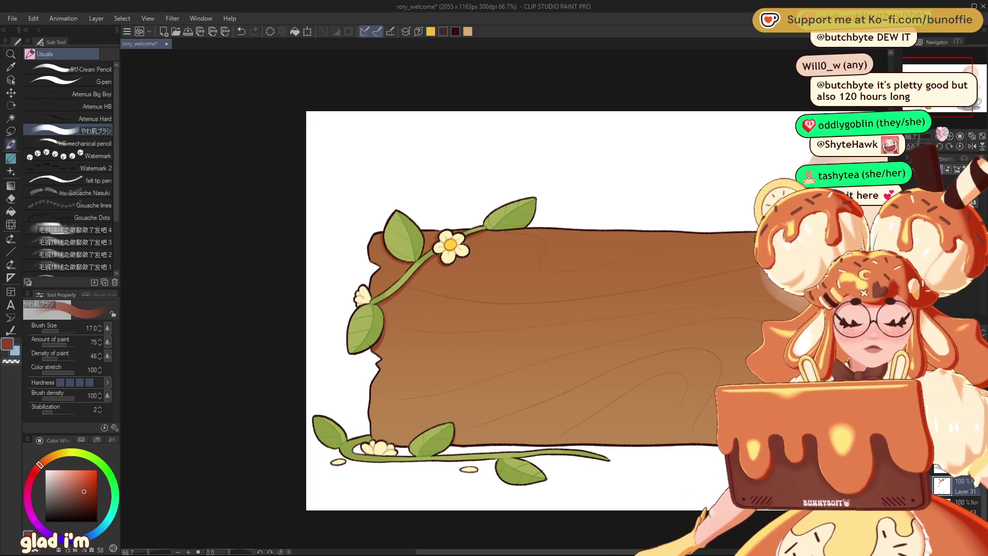
pyautogui.moveTo(927, 136)
pyautogui.mouseDown()
pyautogui.moveTo(958, 136)
pyautogui.moveTo(946, 137)
pyautogui.mouseUp()
pyautogui.scroll(-1, 515, 350)
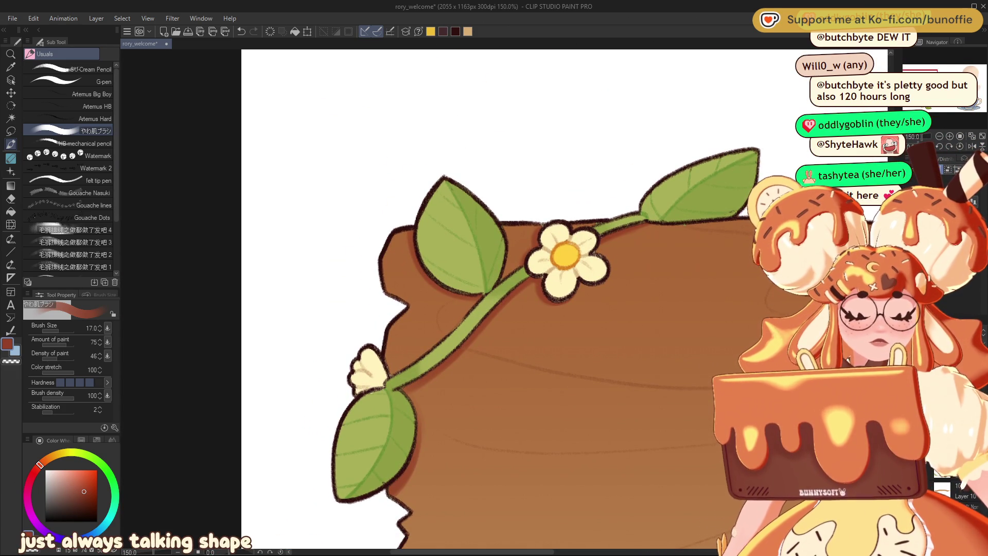
pyautogui.hotkey('ctrl', 'shift', 'n')
pyautogui.keyDown('alt'); pyautogui.click(438, 183); pyautogui.keyUp('alt')
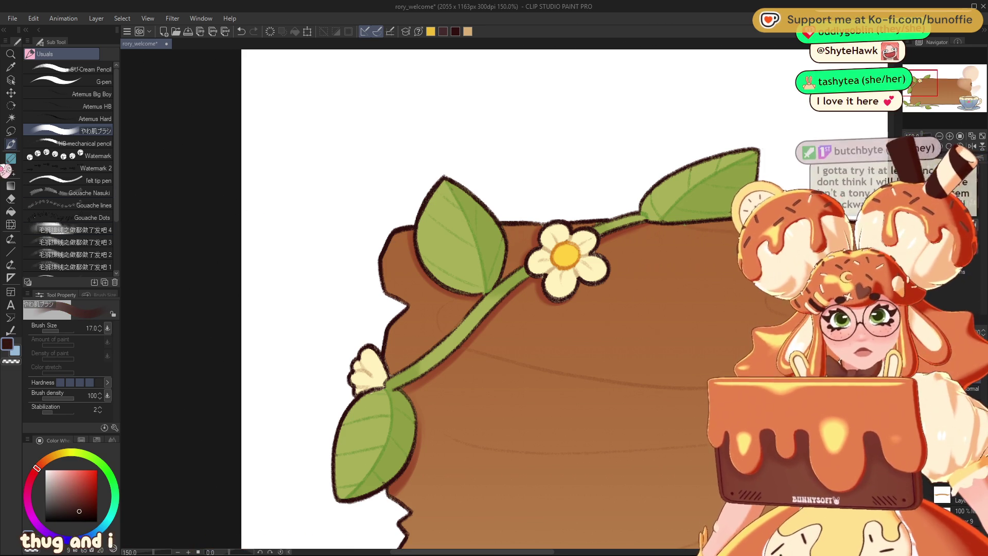
pyautogui.click(77, 69)
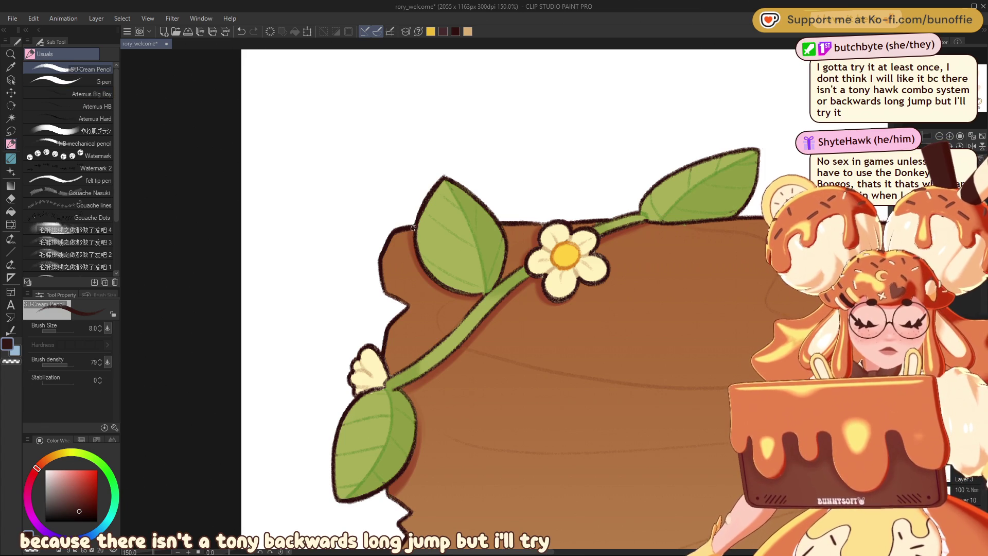
pyautogui.press('[')
pyautogui.press('[')
pyautogui.press('[')
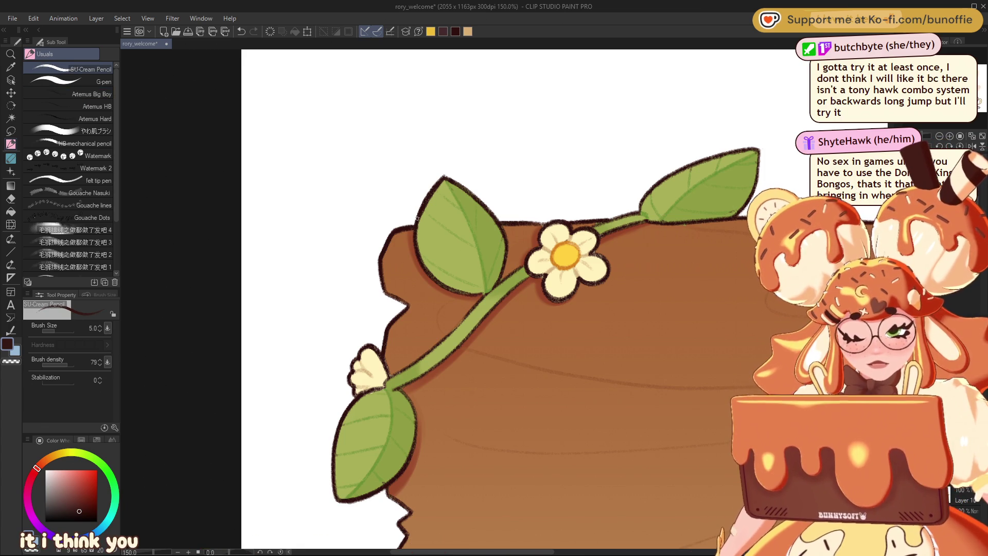
pyautogui.click(73, 383)
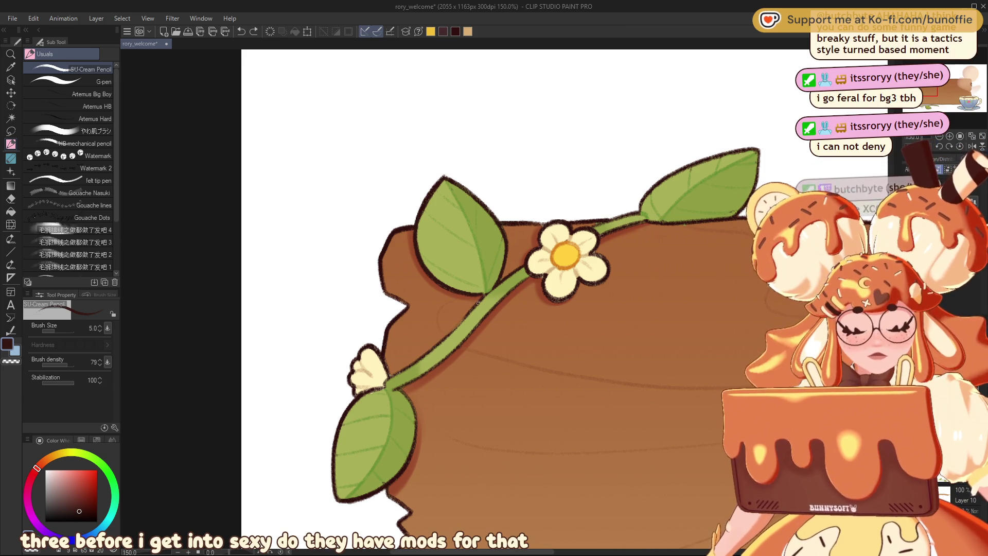
pyautogui.moveTo(472, 309); pyautogui.dragTo(427, 353)
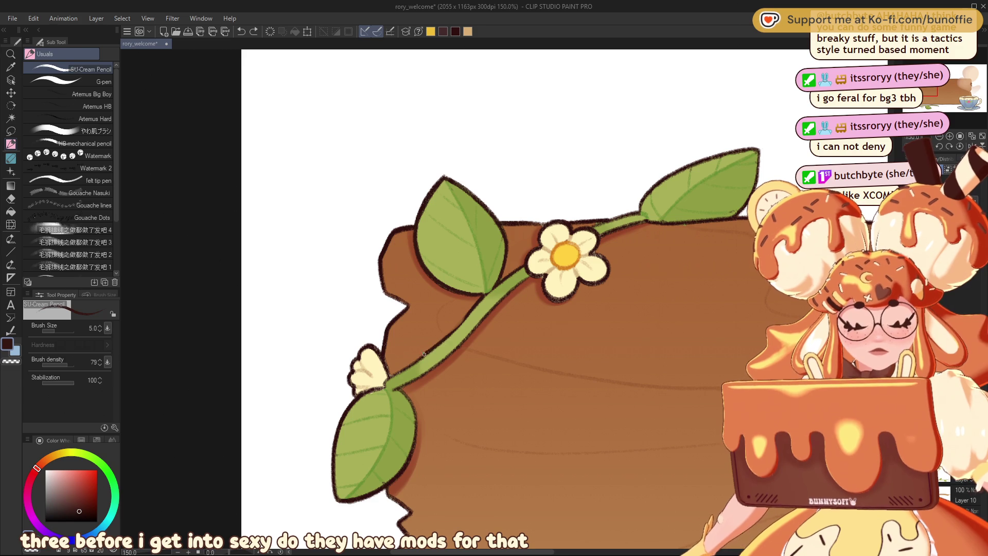
pyautogui.hotkey('ctrl', 'z')
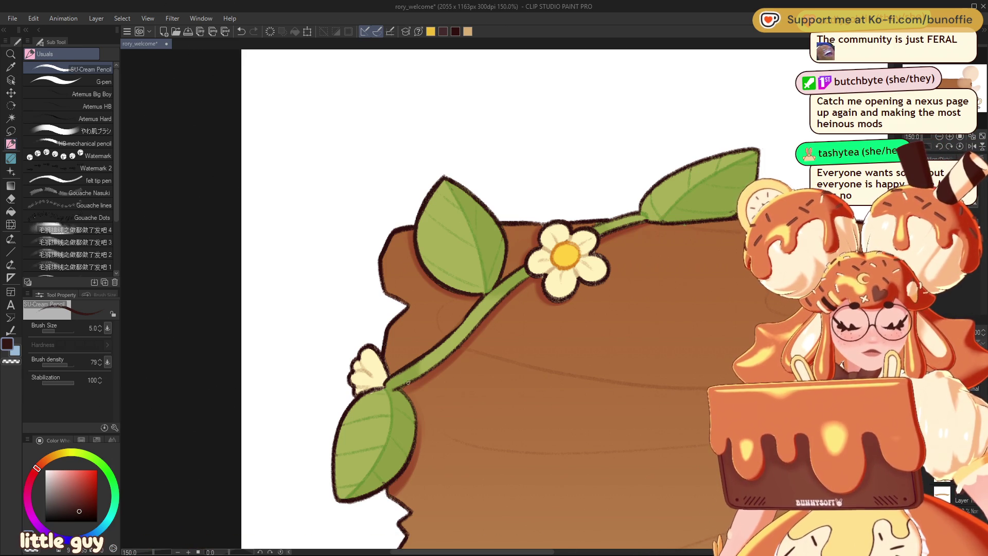
# Add a darker green shading stroke along the vine stem, then bring the sign's lower left into view.
pyautogui.moveTo(393, 389); pyautogui.dragTo(428, 371)
pyautogui.moveTo(463, 344); pyautogui.dragTo(308, 215)
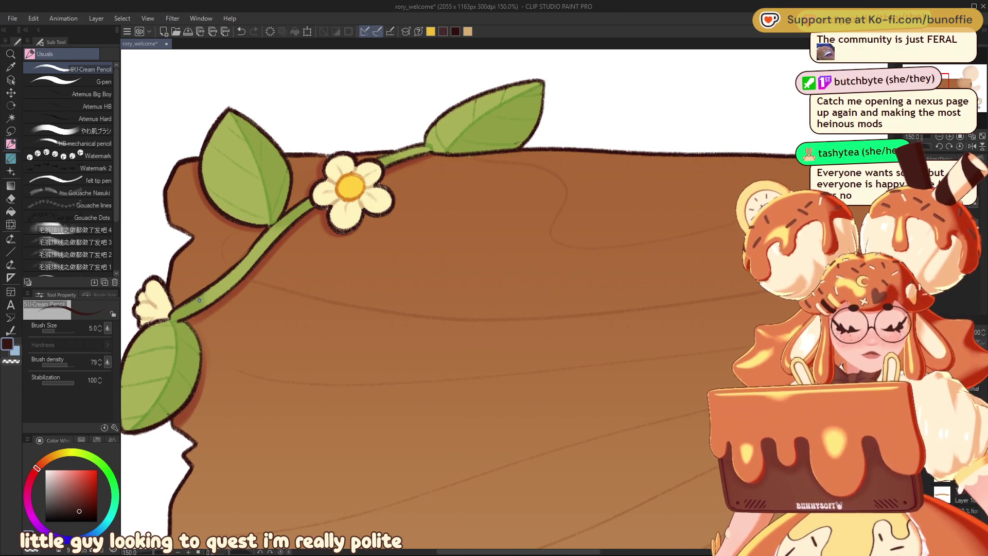
pyautogui.moveTo(199, 299)
pyautogui.mouseDown()
pyautogui.moveTo(394, 341)
pyautogui.moveTo(489, 328)
pyautogui.mouseUp()
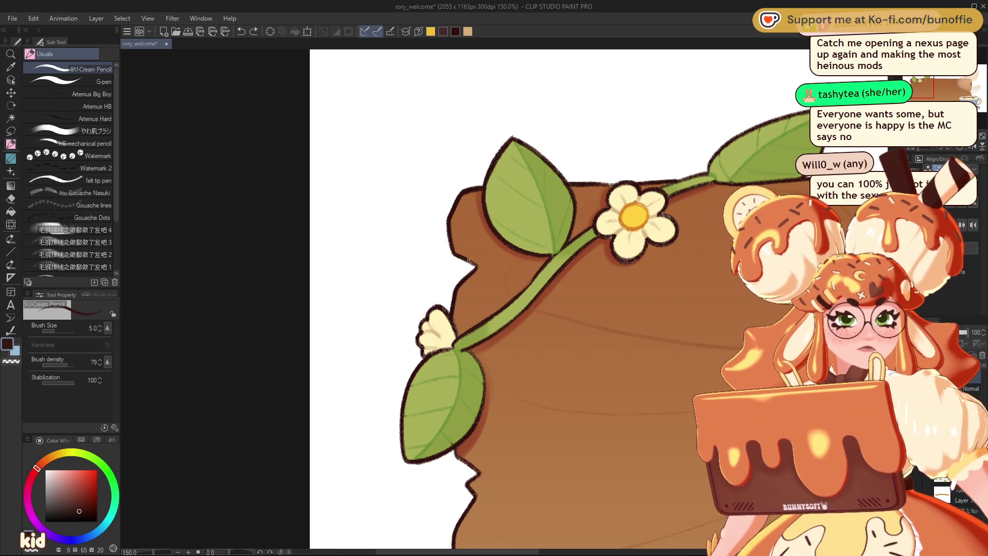
pyautogui.click(924, 91)
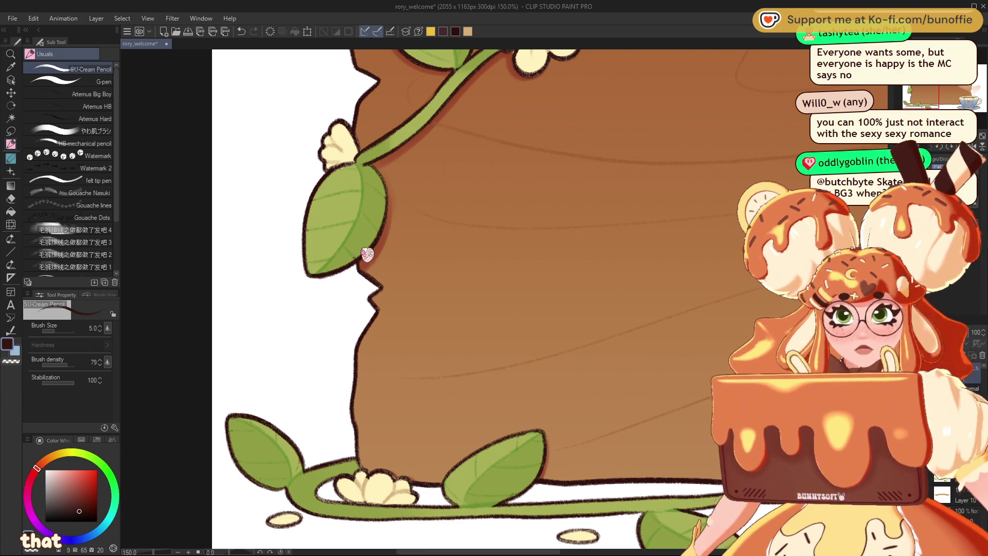
# Remove the stray mark and add short dark outline strokes along the leaf's right and top edges.
pyautogui.hotkey('ctrl', 'z')
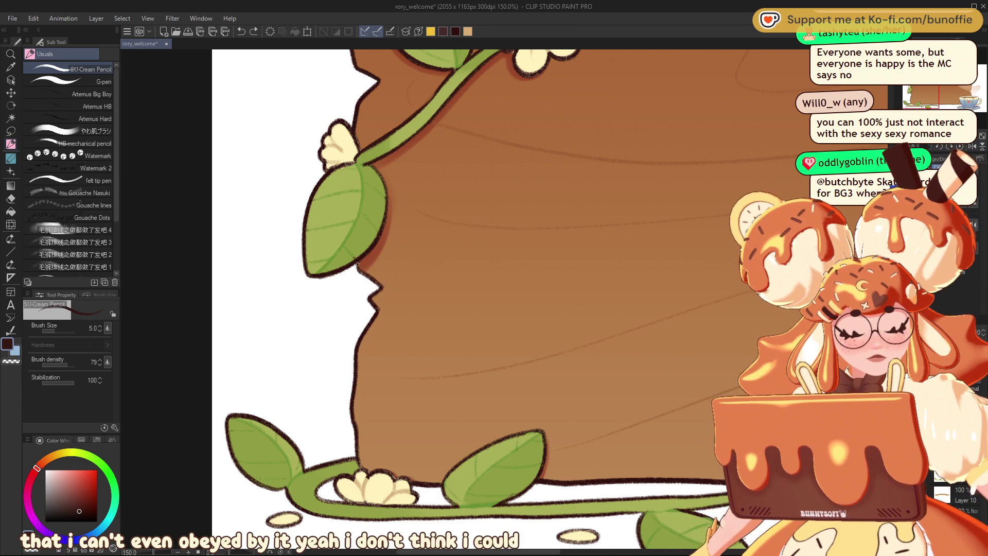
pyautogui.moveTo(364, 260); pyautogui.dragTo(375, 274)
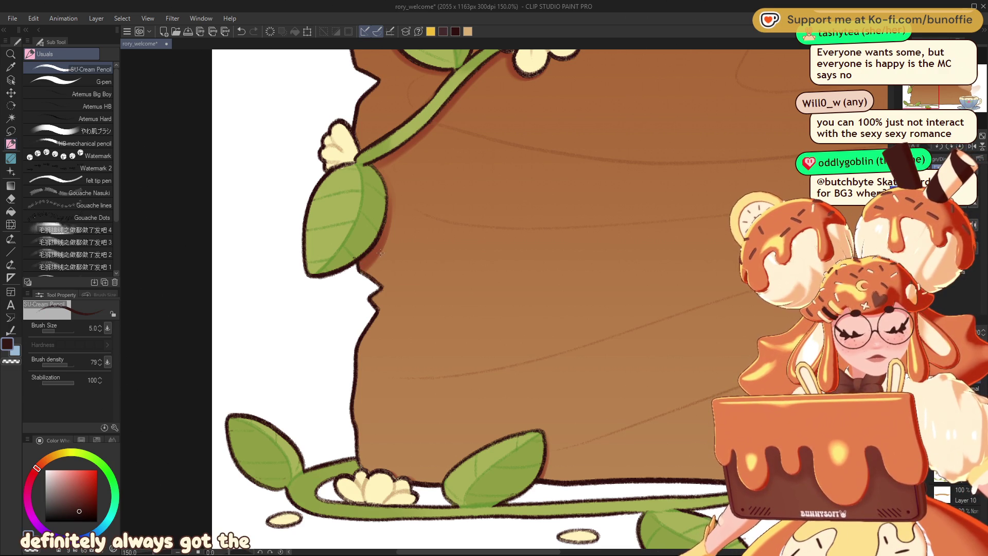
pyautogui.moveTo(358, 265); pyautogui.dragTo(383, 290)
pyautogui.hotkey('ctrl', 'z')
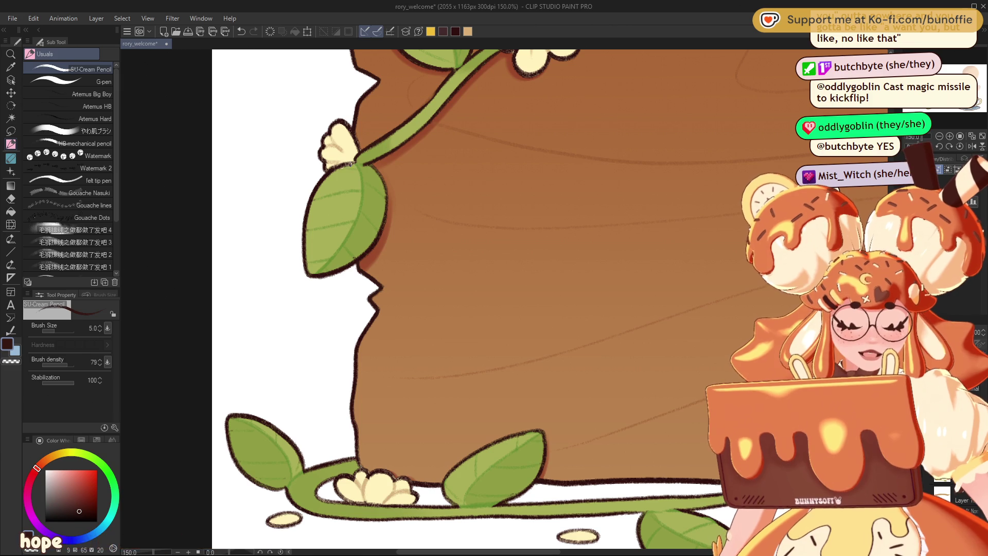
pyautogui.moveTo(349, 163); pyautogui.dragTo(333, 169)
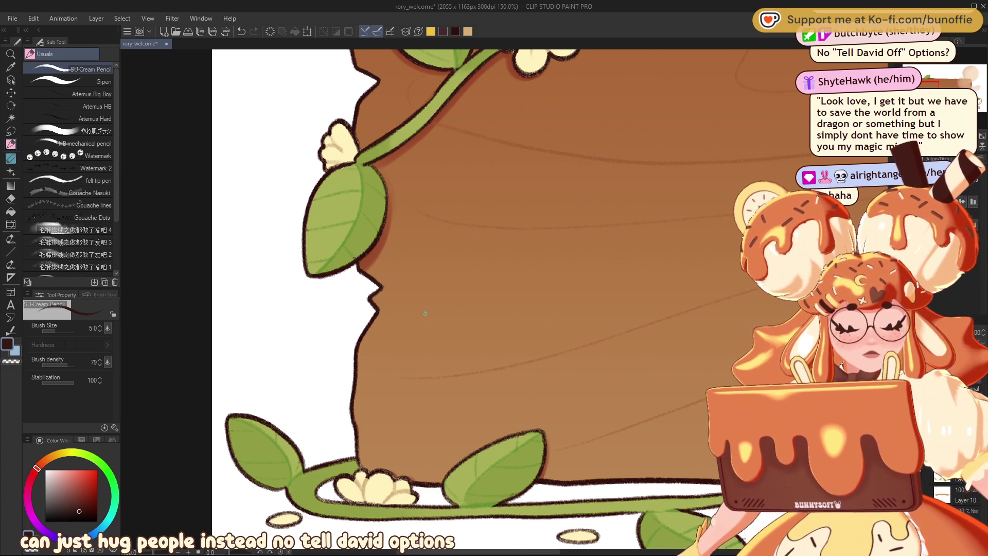
pyautogui.moveTo(442, 371)
pyautogui.mouseDown()
pyautogui.moveTo(414, 294)
pyautogui.moveTo(329, 177)
pyautogui.mouseUp()
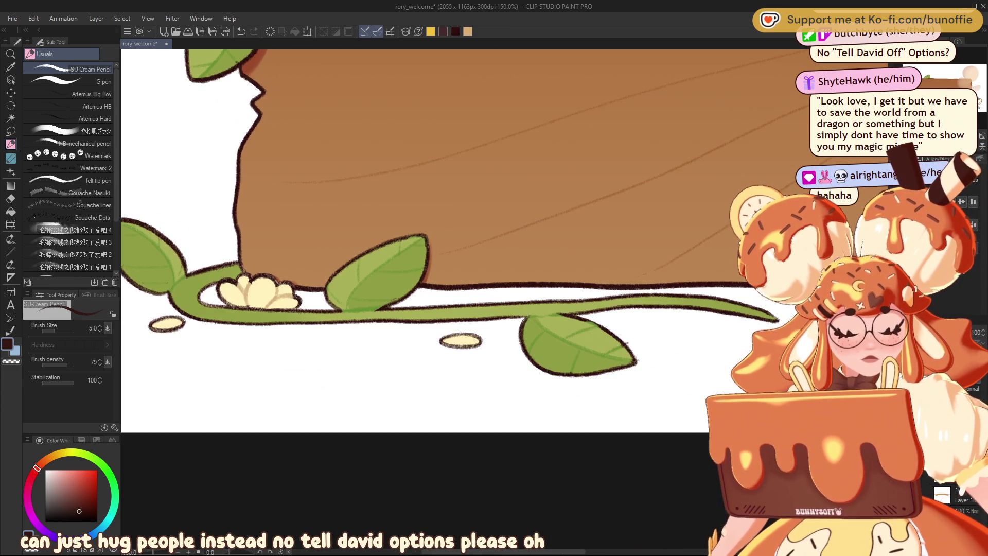
# Pan along the bottom vine and darken the resting leaf's left outline with a short stroke.
pyautogui.moveTo(234, 208); pyautogui.dragTo(400, 277)
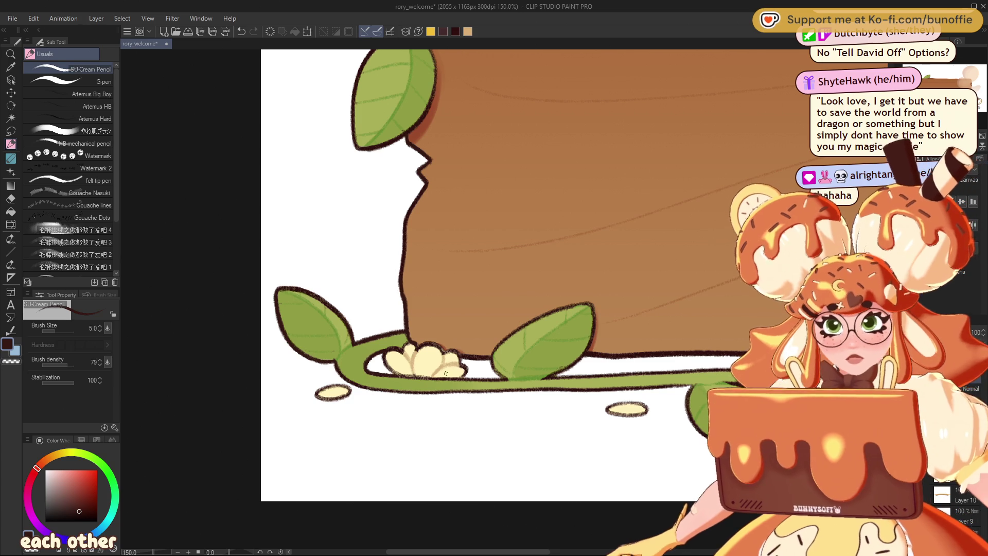
pyautogui.moveTo(446, 372)
pyautogui.mouseDown()
pyautogui.moveTo(310, 370)
pyautogui.moveTo(158, 337)
pyautogui.mouseUp()
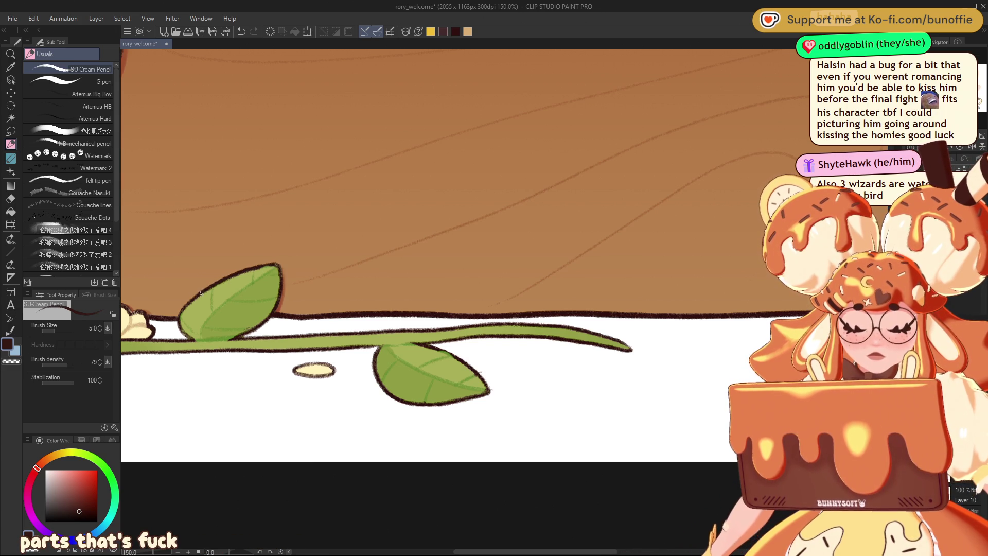
pyautogui.moveTo(180, 318); pyautogui.dragTo(188, 338)
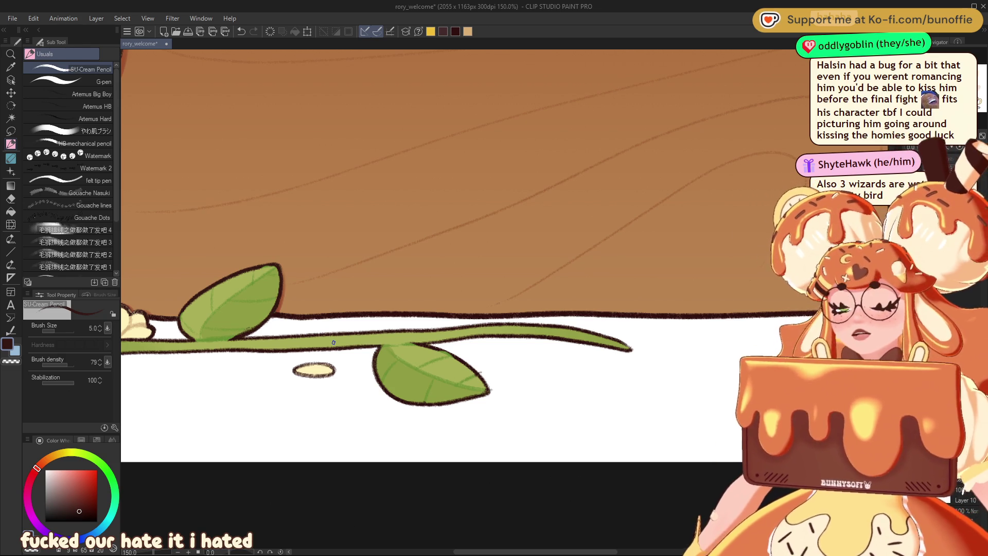
pyautogui.scroll(10, 431, 298)
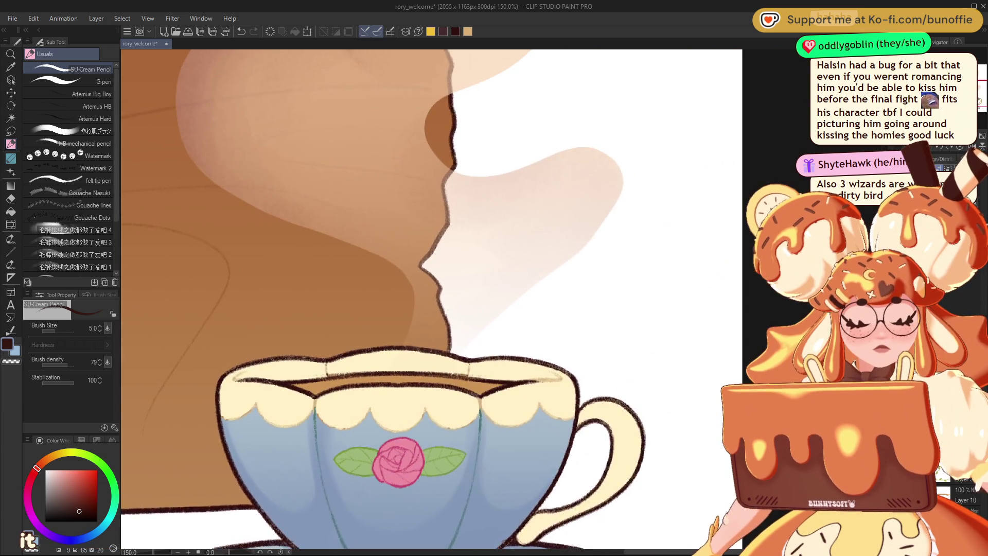
# Use the Navigator to move the view from the teacup to the plank's top-left corner.
pyautogui.moveTo(446, 177)
pyautogui.mouseDown()
pyautogui.moveTo(439, 262)
pyautogui.moveTo(438, 185)
pyautogui.moveTo(373, 217)
pyautogui.moveTo(368, 189)
pyautogui.mouseUp()
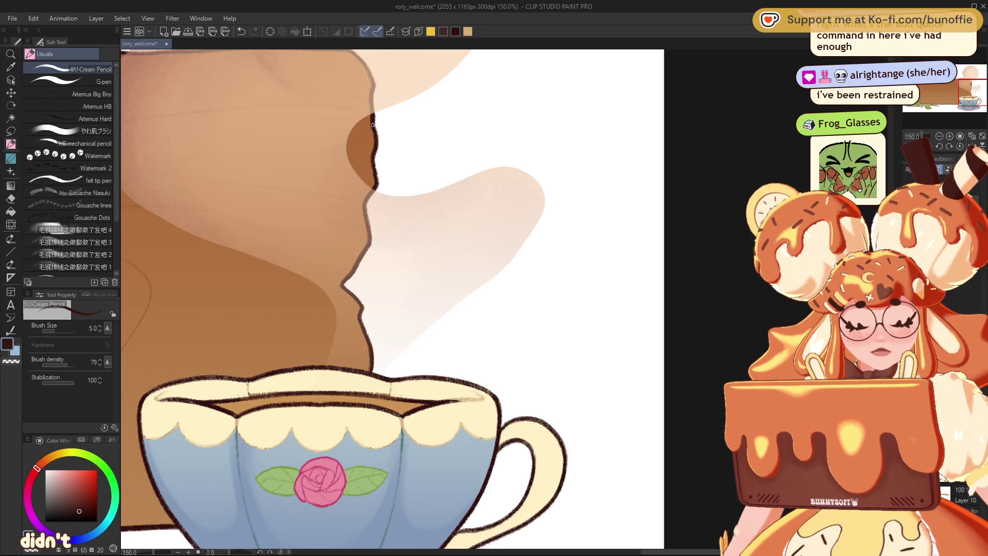
pyautogui.moveTo(947, 90); pyautogui.dragTo(956, 87)
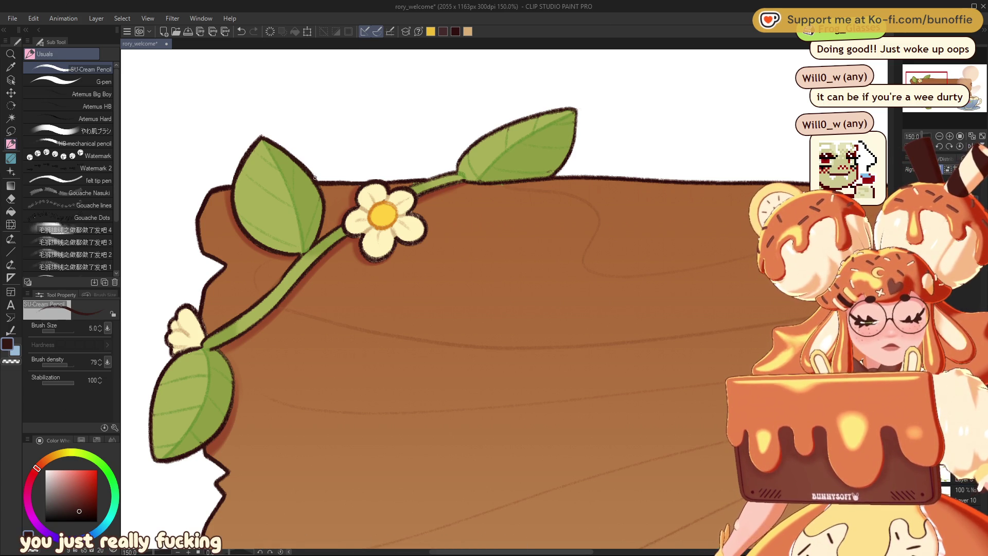
# Thicken the vine stem and upper leaf outlines, then show the plank's lower-left corner.
pyautogui.moveTo(261, 137); pyautogui.dragTo(446, 225)
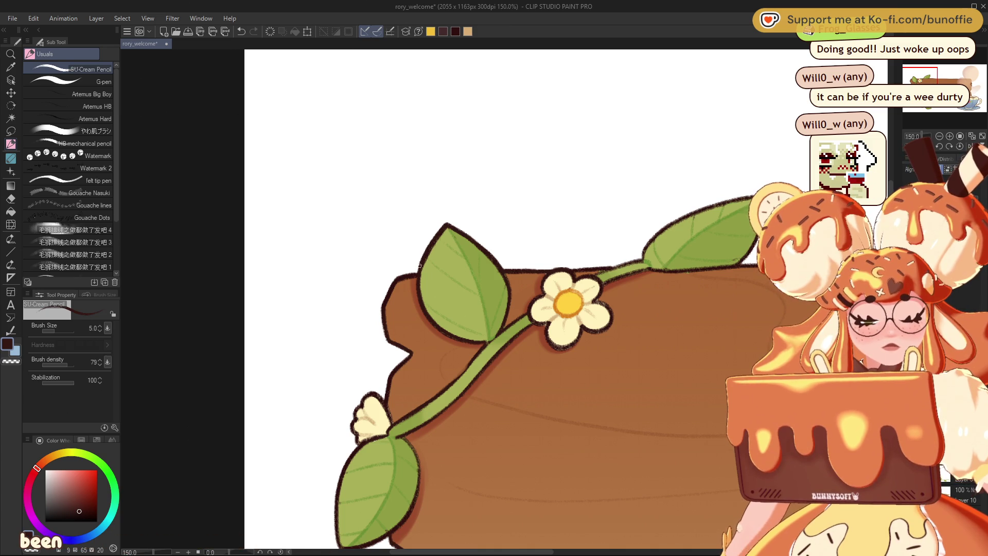
pyautogui.moveTo(598, 277)
pyautogui.mouseDown()
pyautogui.moveTo(409, 231)
pyautogui.moveTo(228, 253)
pyautogui.mouseUp()
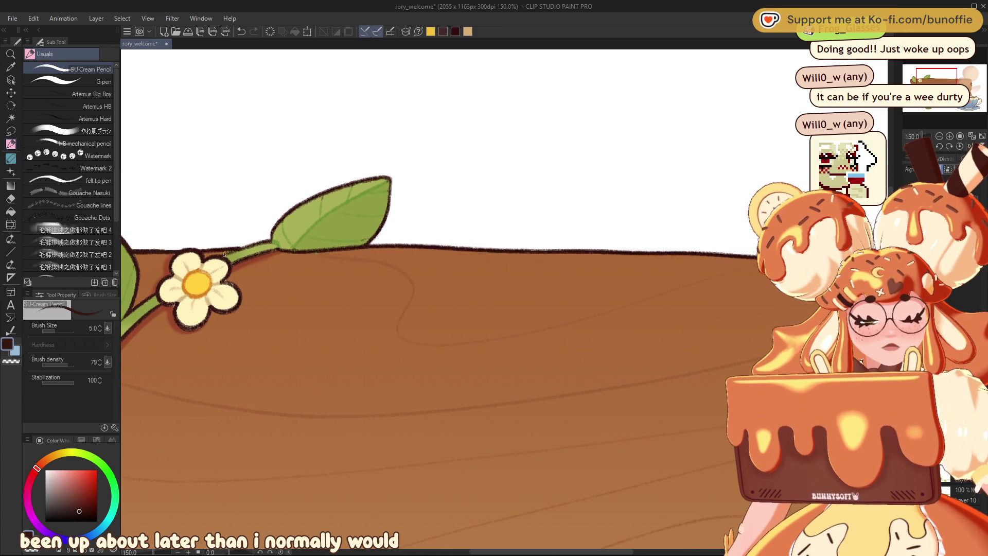
pyautogui.moveTo(267, 241); pyautogui.dragTo(235, 247)
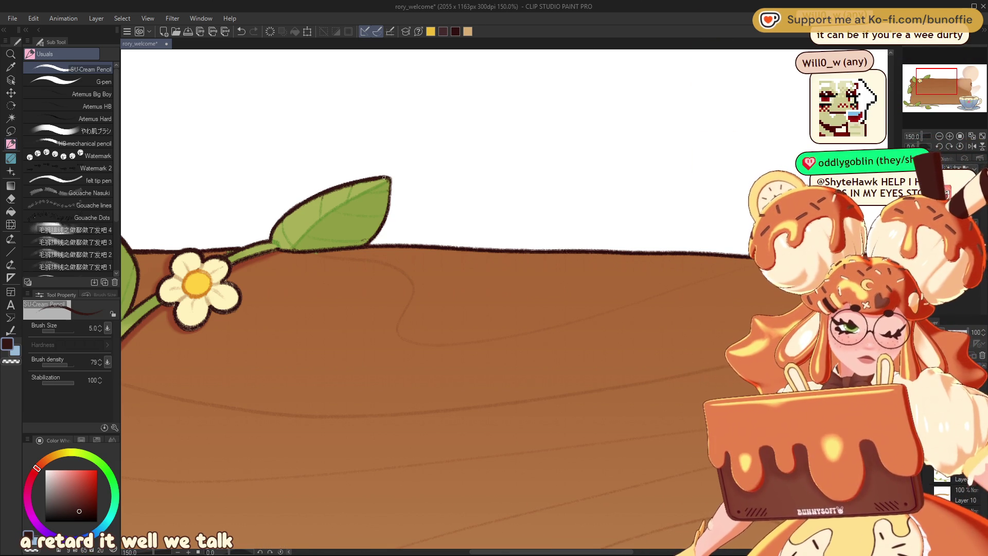
pyautogui.moveTo(378, 178); pyautogui.dragTo(365, 243)
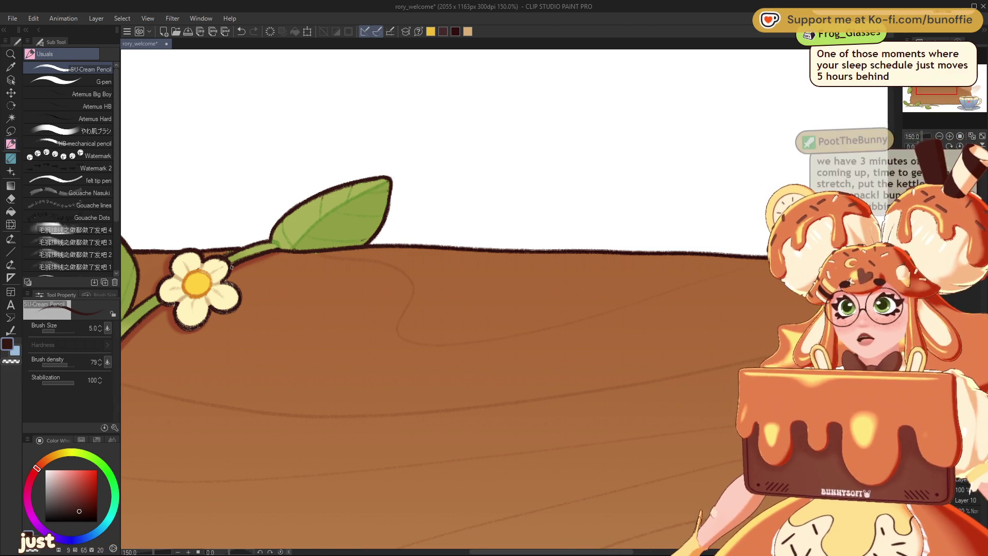
pyautogui.moveTo(943, 105)
pyautogui.mouseDown()
pyautogui.moveTo(928, 110)
pyautogui.moveTo(932, 96)
pyautogui.moveTo(939, 101)
pyautogui.mouseUp()
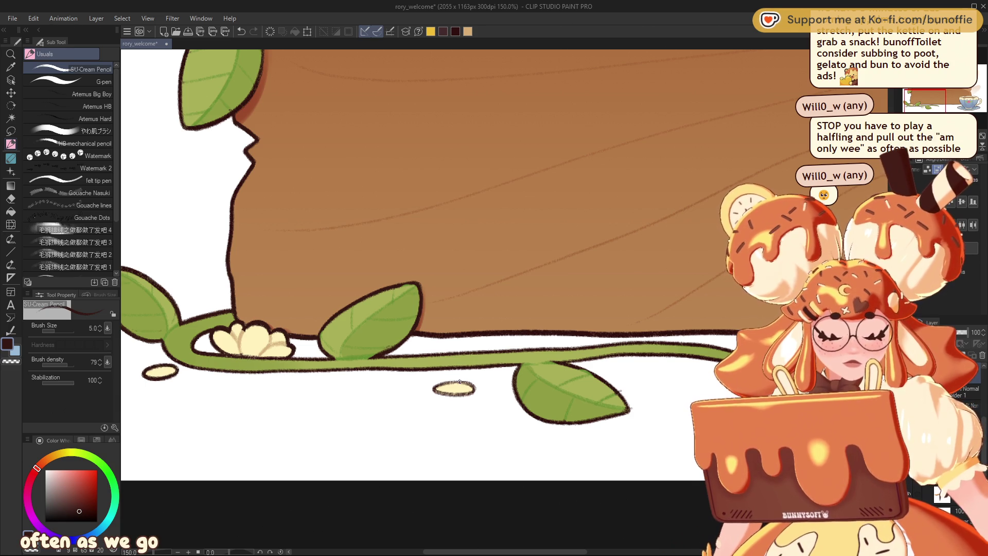
# Darken the bottom outline of the small petal oval below the plank, then view the teacup.
pyautogui.moveTo(438, 391); pyautogui.dragTo(473, 387)
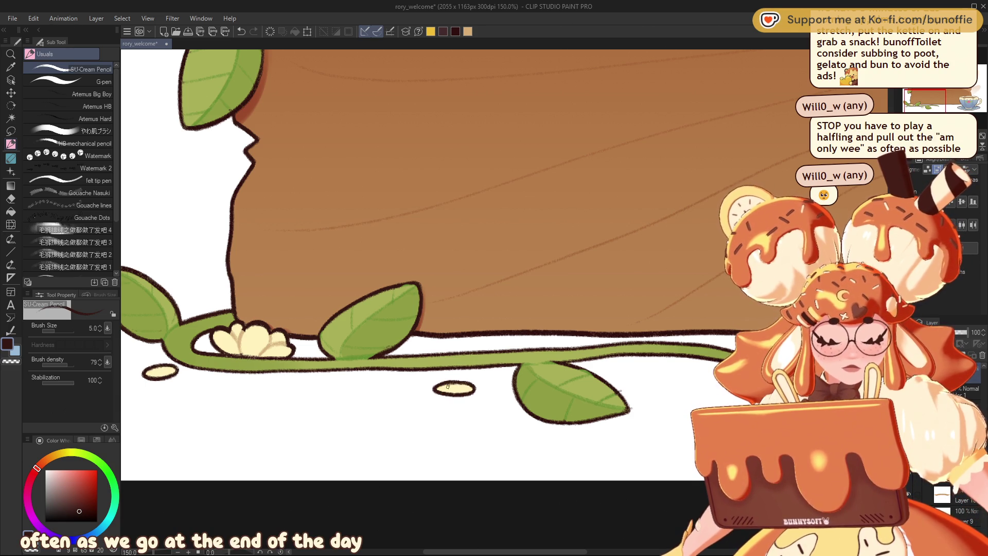
pyautogui.moveTo(933, 95); pyautogui.dragTo(985, 98)
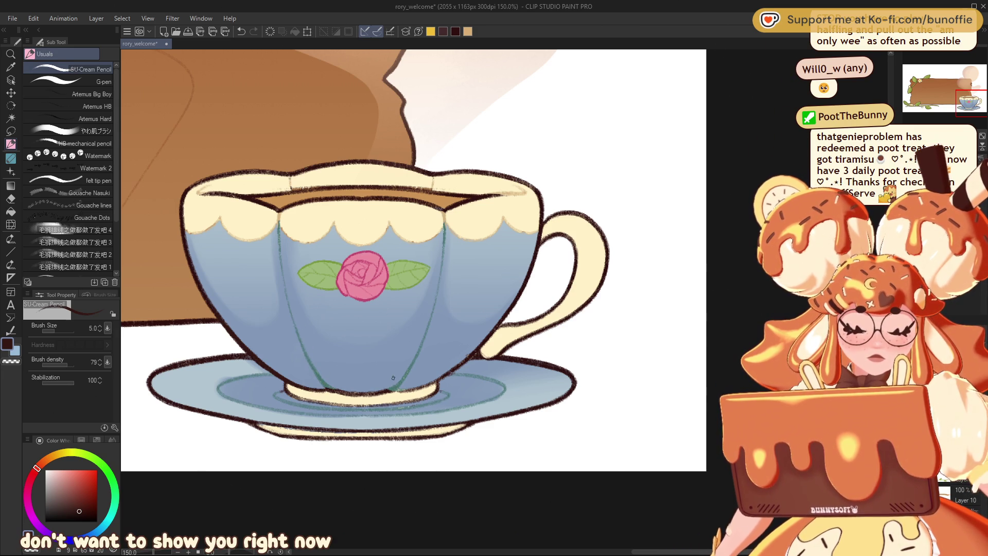
# Tilt the view, undo a stray stroke and retouch the teacup's lower-left base outline.
pyautogui.moveTo(391, 288); pyautogui.dragTo(434, 232)
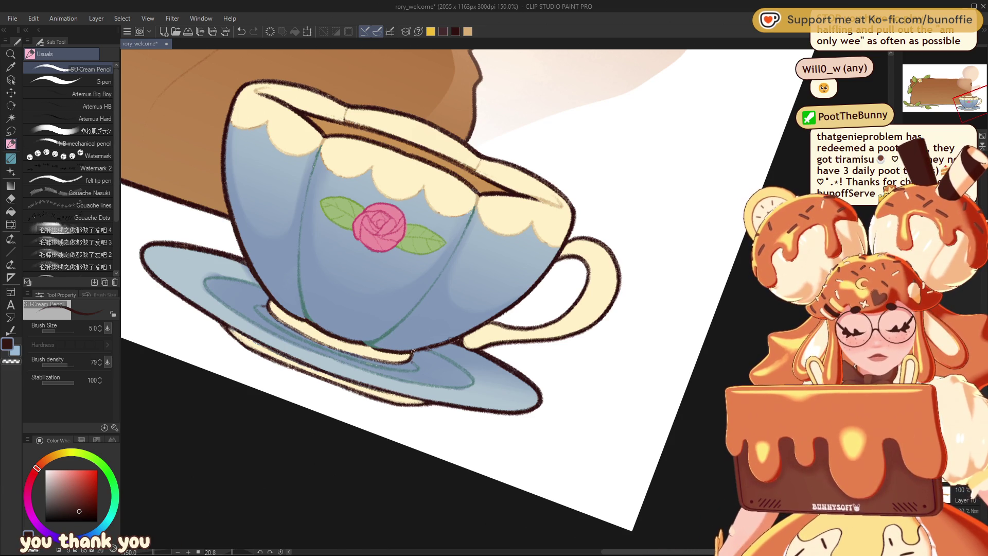
pyautogui.hotkey('ctrl', 'z')
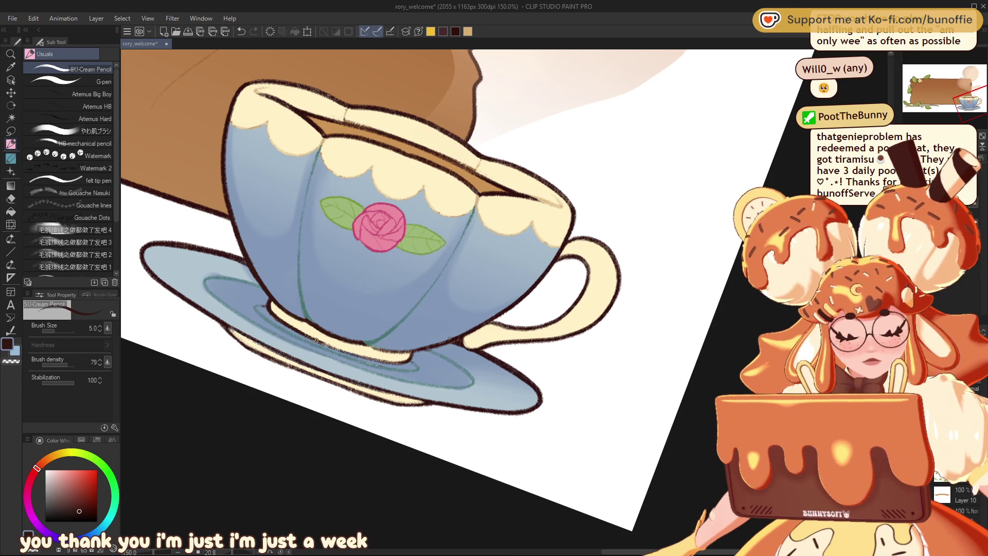
pyautogui.moveTo(266, 306); pyautogui.dragTo(258, 315)
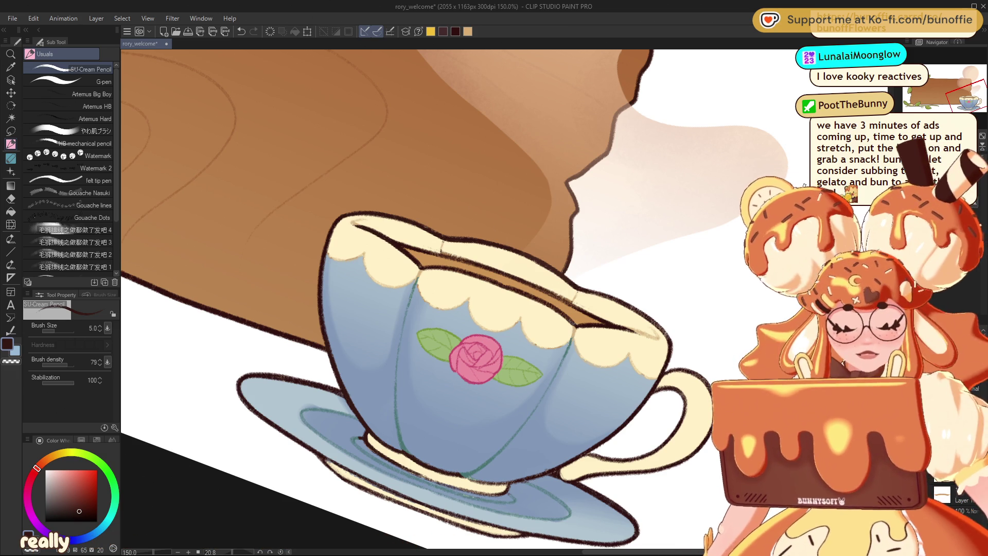
pyautogui.moveTo(960, 88)
pyautogui.mouseDown()
pyautogui.moveTo(976, 79)
pyautogui.moveTo(930, 92)
pyautogui.mouseUp()
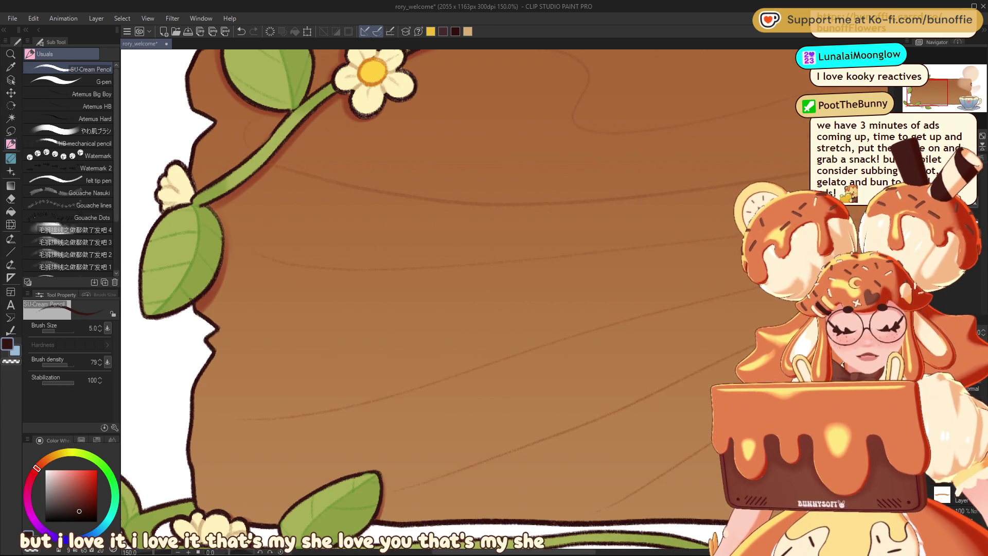
# Zoom in on the sign's upper vine and thicken the cream flower's lower petal outline.
pyautogui.hotkey('ctrl', '+')
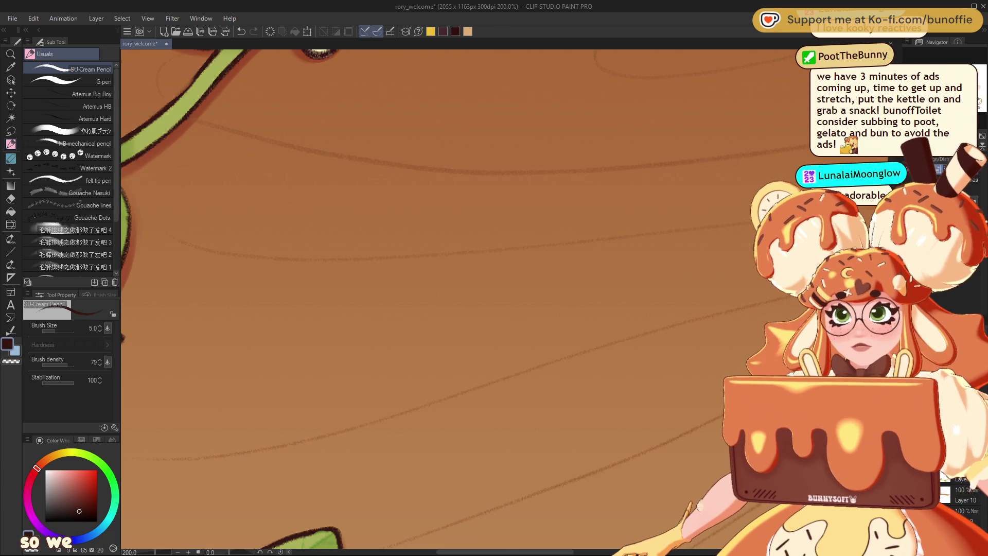
pyautogui.hotkey('ctrl', '+')
pyautogui.hotkey('ctrl', '+')
pyautogui.hotkey('ctrl', '+')
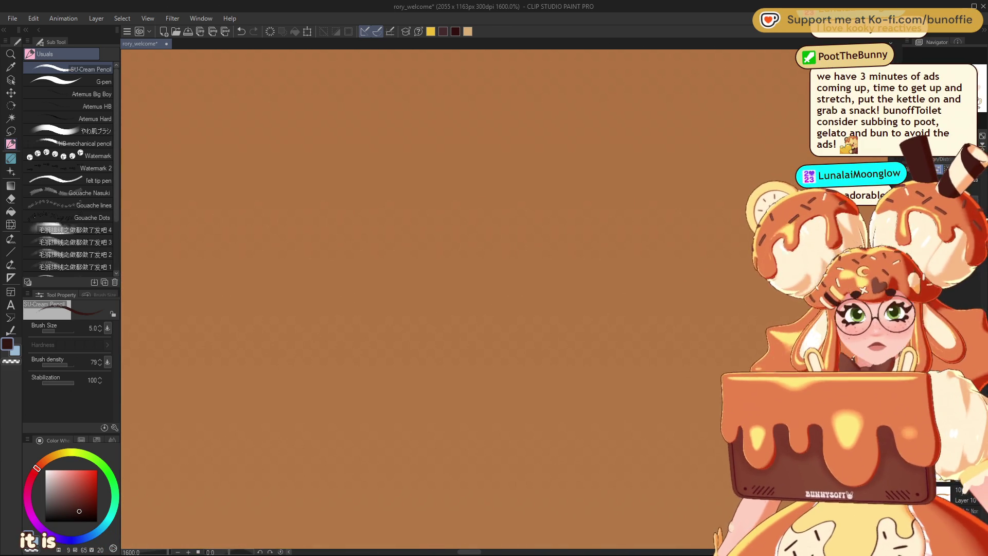
pyautogui.hotkey('ctrl', '+')
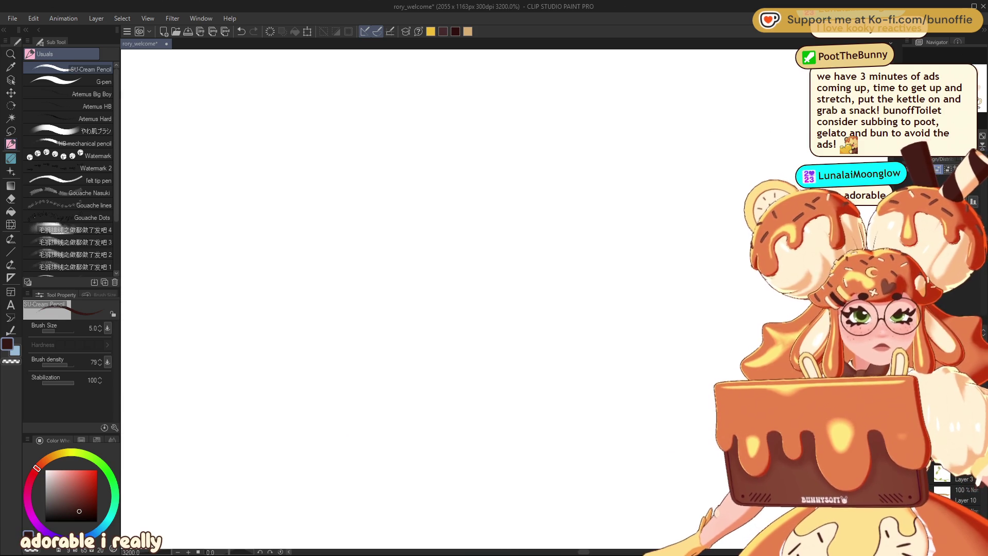
pyautogui.hotkey('ctrl', '-')
pyautogui.hotkey('ctrl', '-')
pyautogui.hotkey('ctrl', '-')
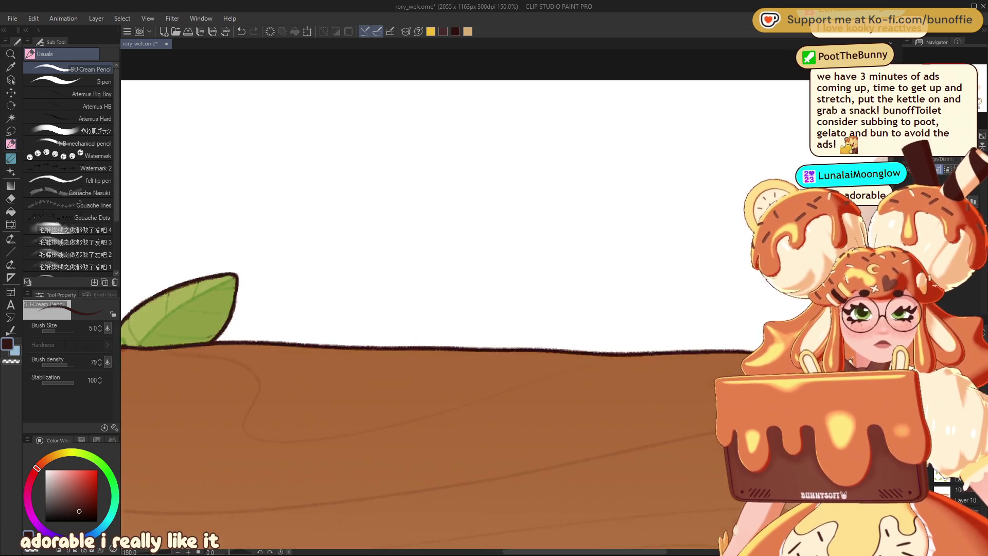
pyautogui.hotkey('ctrl', '+')
pyautogui.hotkey('ctrl', '+')
pyautogui.hotkey('ctrl', '+')
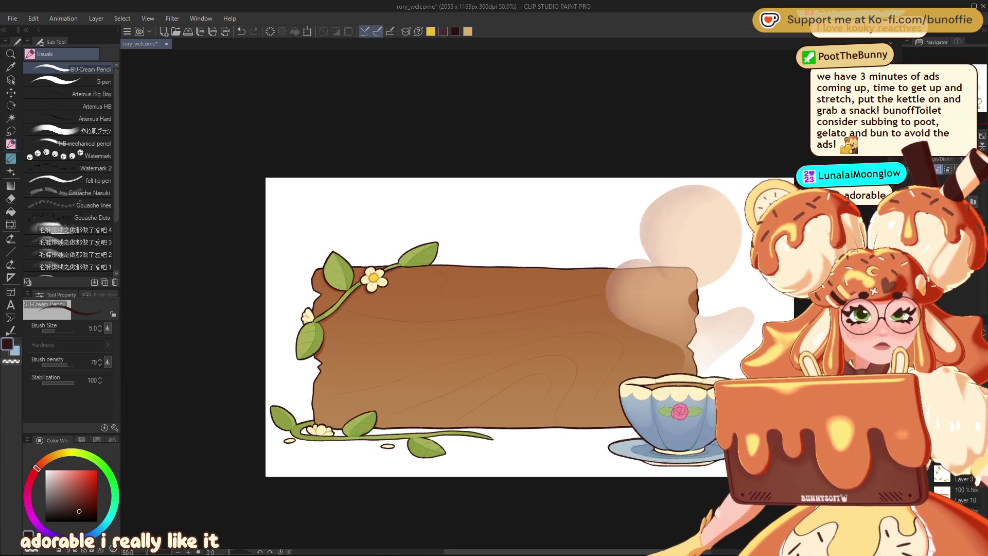
pyautogui.moveTo(85, 226)
pyautogui.mouseDown()
pyautogui.moveTo(475, 386)
pyautogui.moveTo(368, 246)
pyautogui.mouseUp()
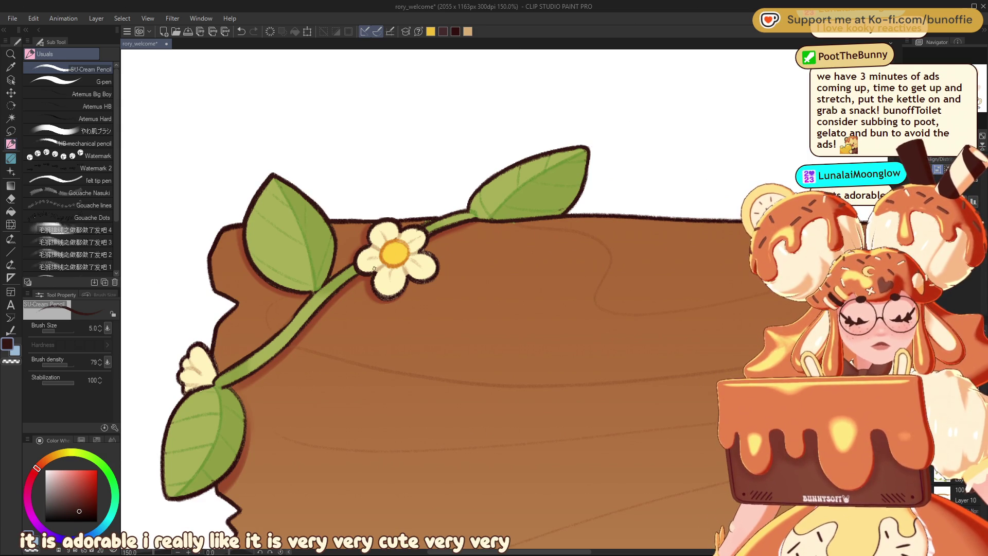
pyautogui.moveTo(383, 298); pyautogui.dragTo(431, 255)
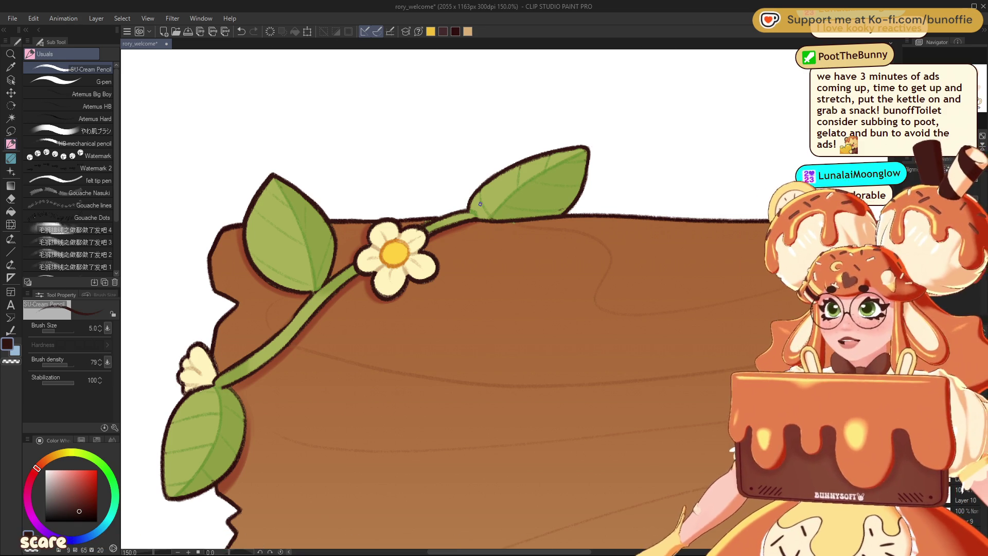
pyautogui.scroll(-3, 464, 299)
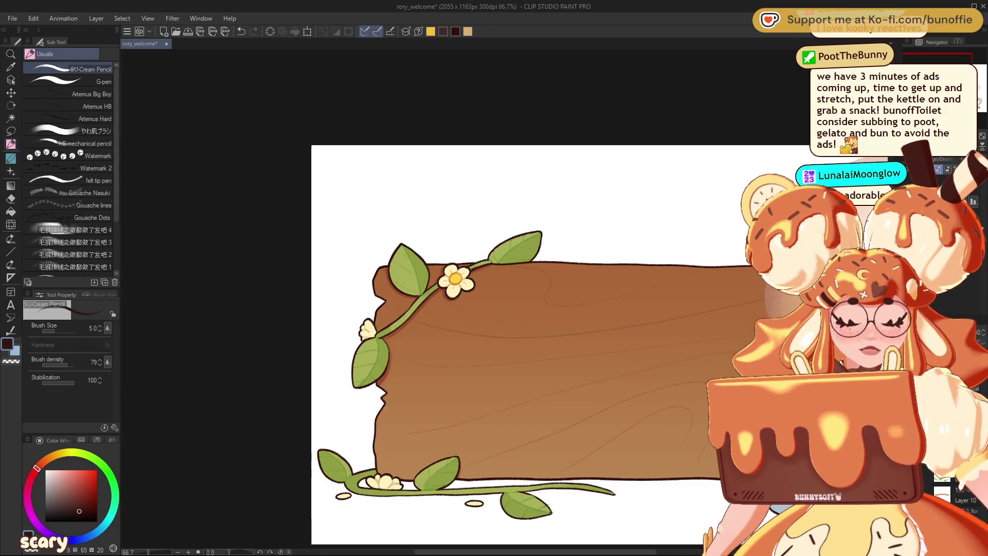
# Scroll the view over to the blue rose teacup and zoom in to 150%.
pyautogui.hscroll(-1, 412, 298)
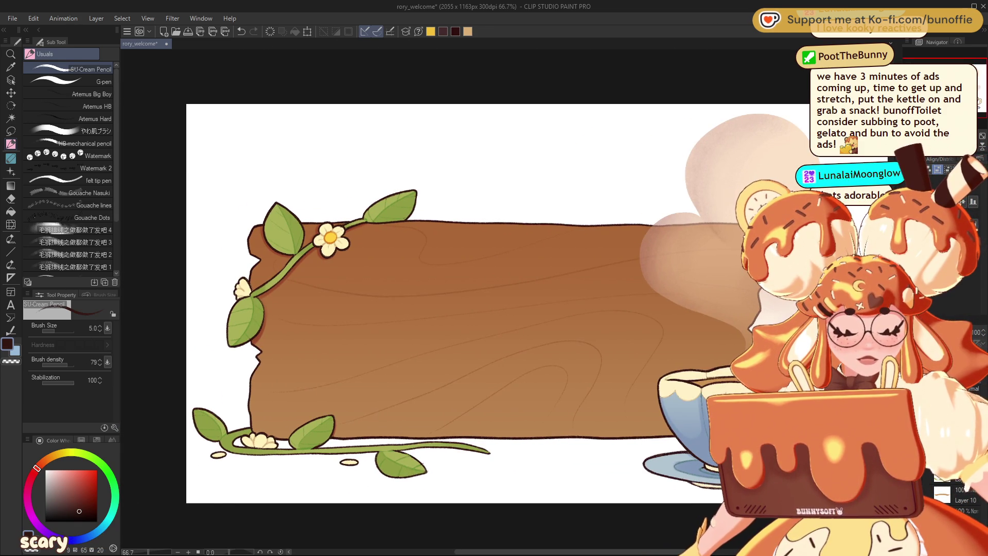
pyautogui.hscroll(-1, 463, 301)
pyautogui.hscroll(5, 463, 299)
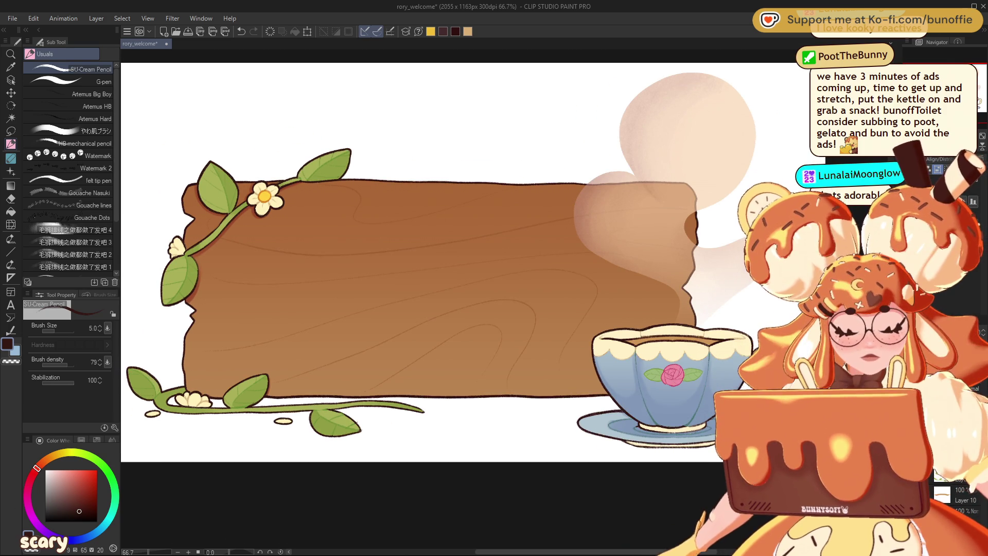
pyautogui.hscroll(10, 412, 232)
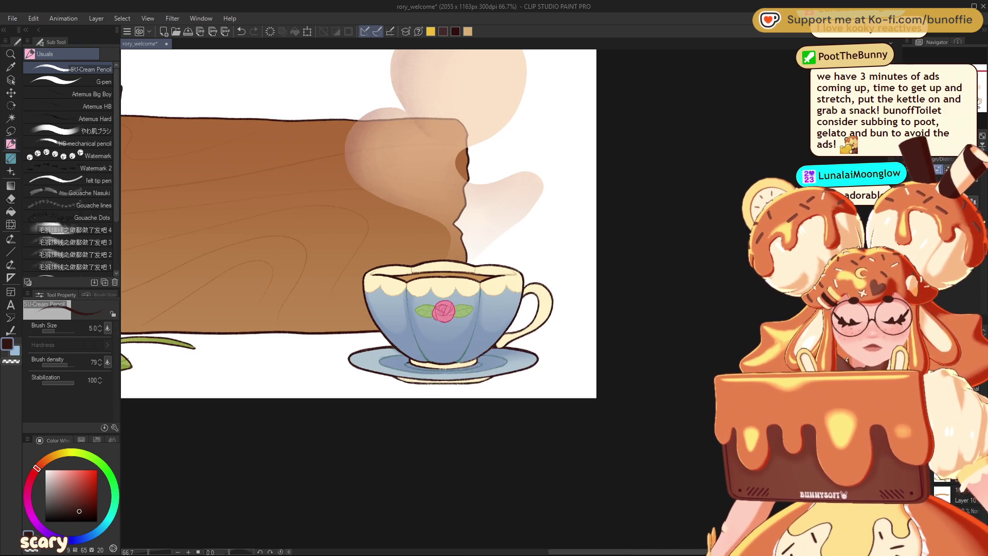
pyautogui.scroll(5, 442, 319)
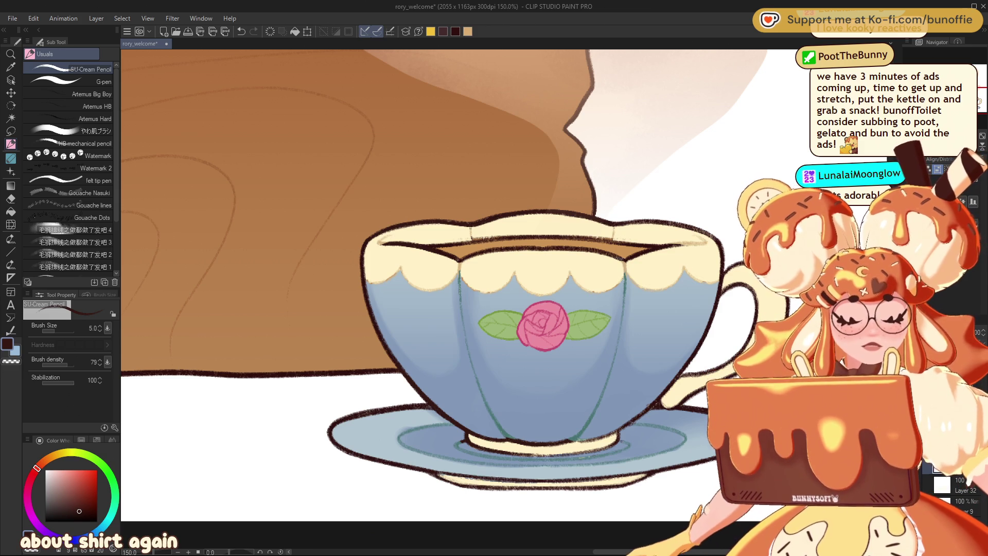
# Sample the rim's cream, pick a tan shade and select the やわ肌ブラシ soft brush.
pyautogui.keyDown('alt'); pyautogui.click(434, 234); pyautogui.keyUp('alt')
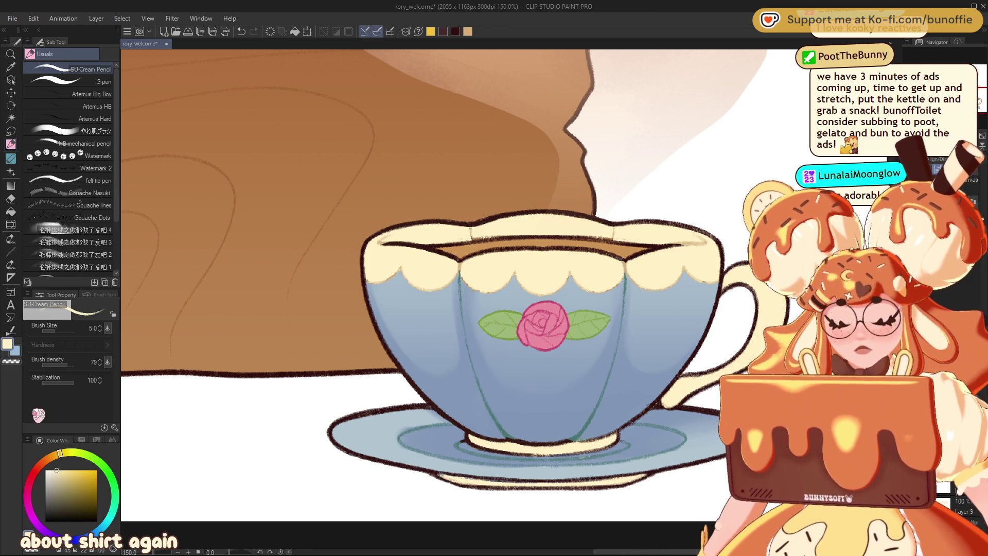
pyautogui.click(58, 461)
pyautogui.click(68, 478)
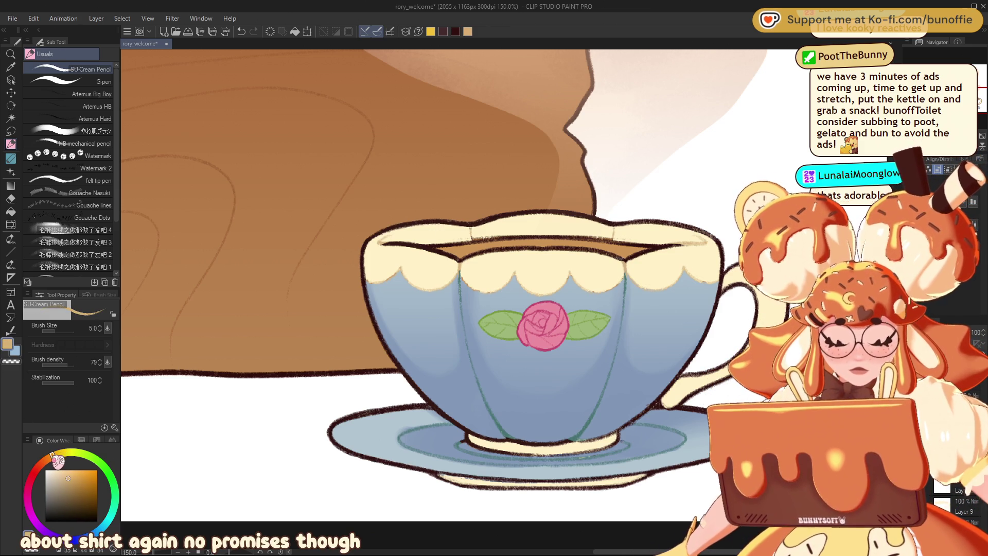
pyautogui.click(103, 82)
pyautogui.click(96, 130)
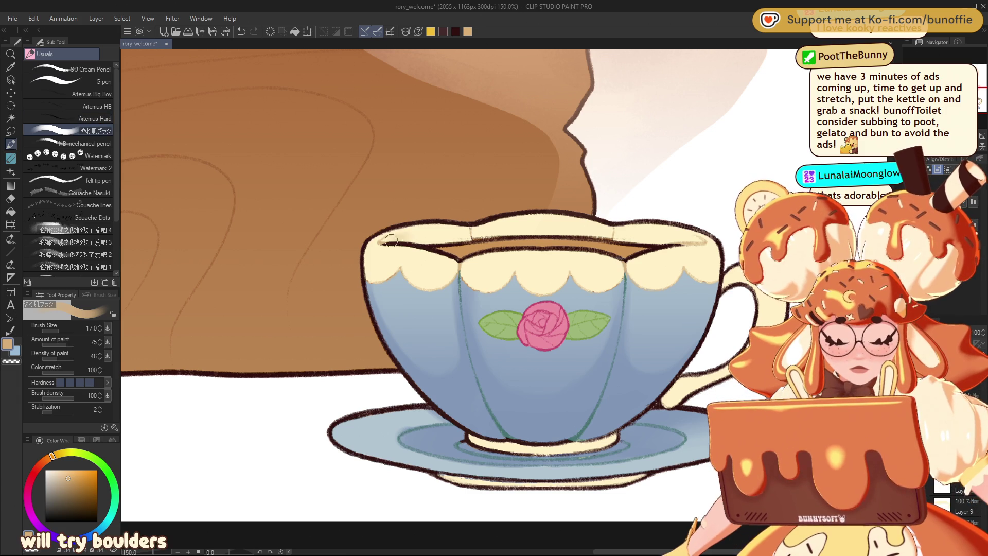
# Brush soft tan shading along the teacup's inner rim, adding a darker tan stroke.
pyautogui.moveTo(403, 238)
pyautogui.mouseDown()
pyautogui.moveTo(385, 241)
pyautogui.moveTo(458, 239)
pyautogui.mouseUp()
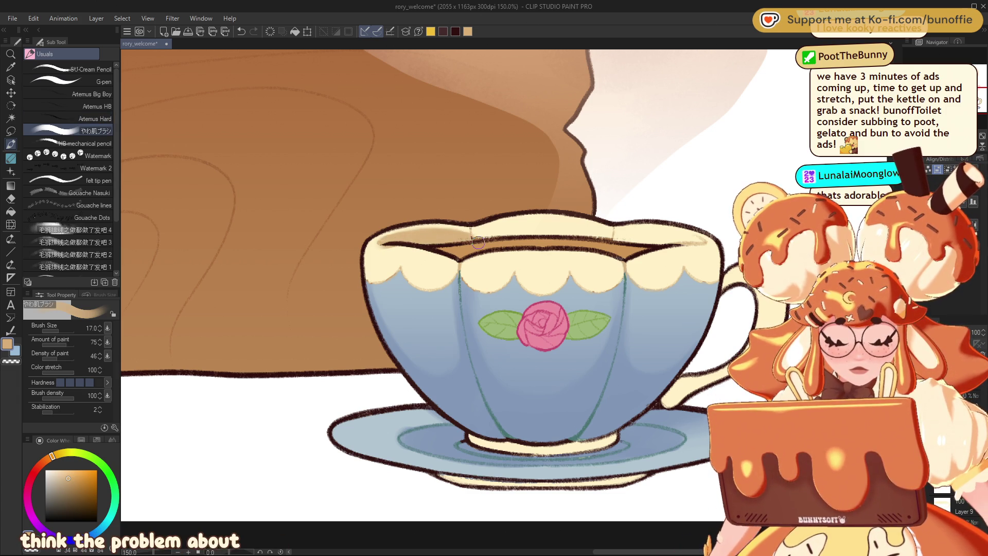
pyautogui.moveTo(486, 232)
pyautogui.mouseDown()
pyautogui.moveTo(552, 227)
pyautogui.moveTo(610, 237)
pyautogui.moveTo(515, 229)
pyautogui.moveTo(556, 230)
pyautogui.moveTo(245, 259)
pyautogui.mouseUp()
pyautogui.moveTo(313, 268); pyautogui.dragTo(409, 271)
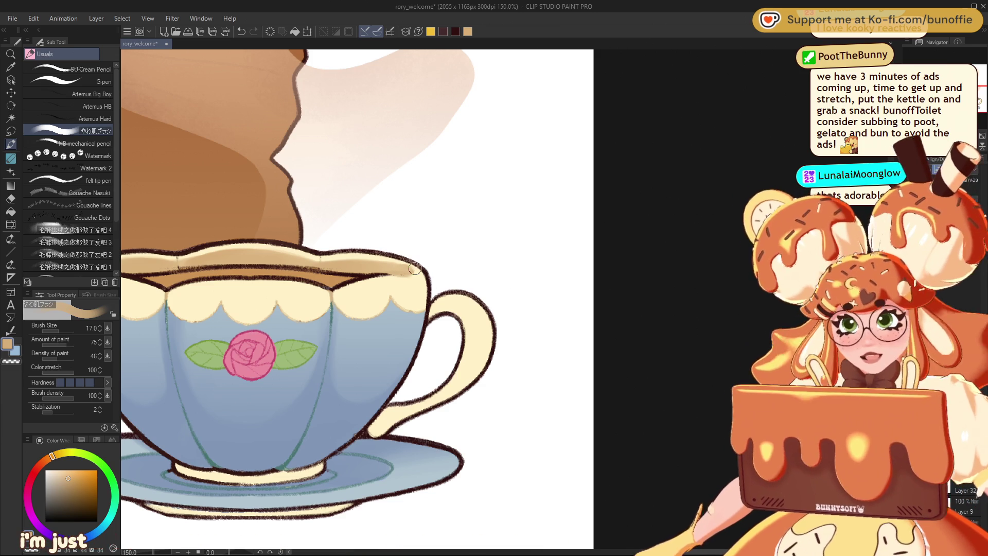